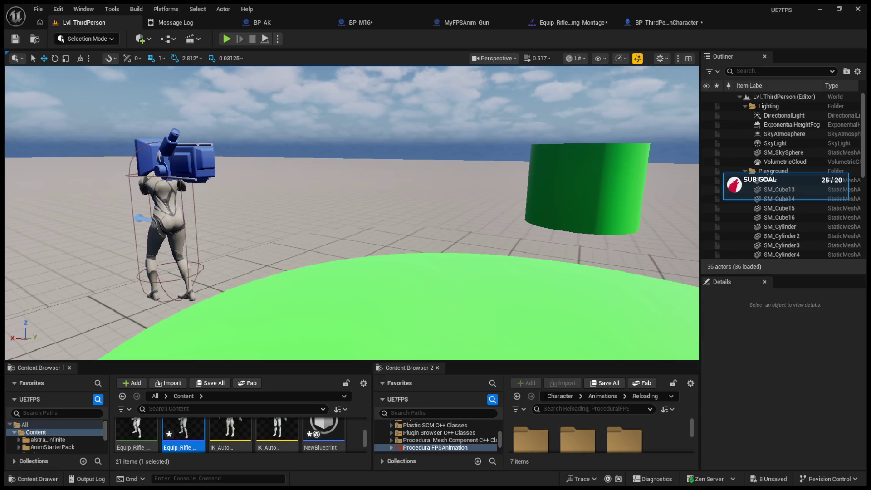
- Play-test the level twice, ejecting from and repossessing the player with F8
{"action": "key", "text": "alt+p"}
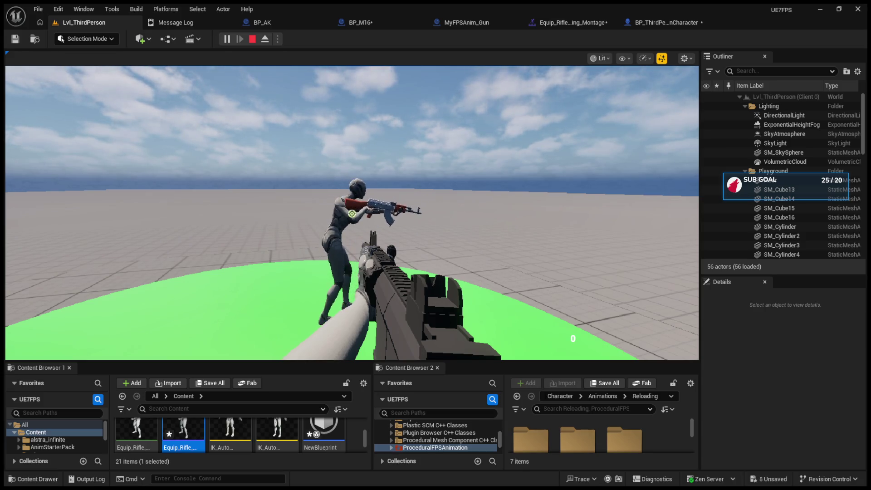
{"action": "key", "text": "Escape"}
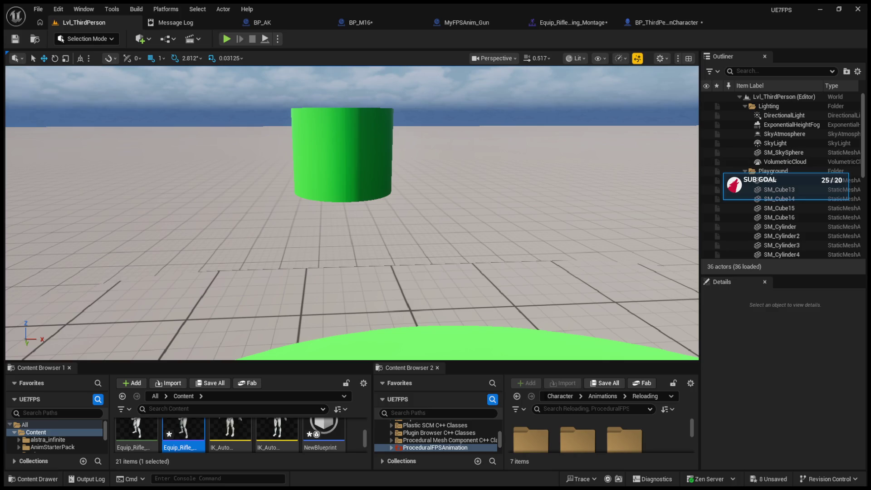
{"action": "key", "text": "alt+p"}
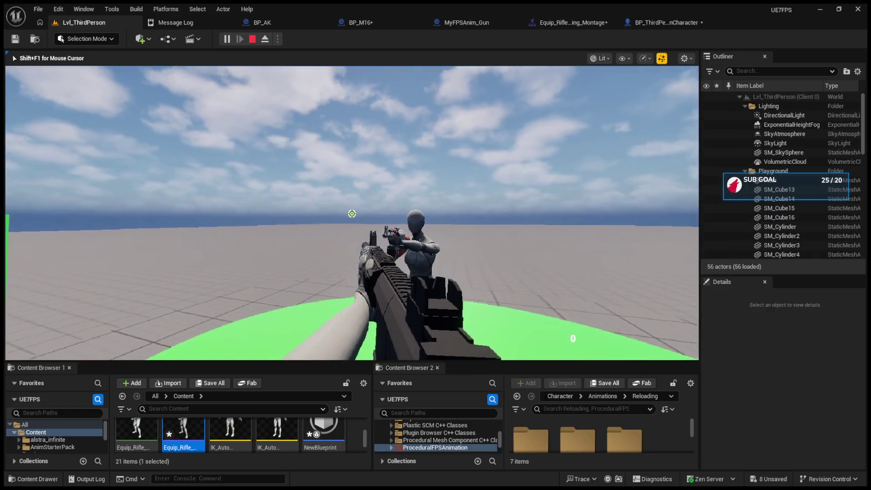
{"action": "key", "text": "F8"}
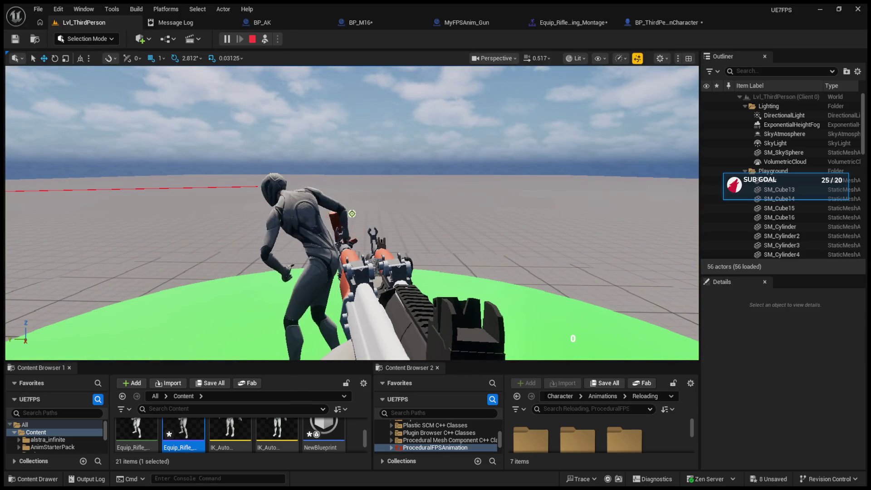
{"action": "key", "text": "F8"}
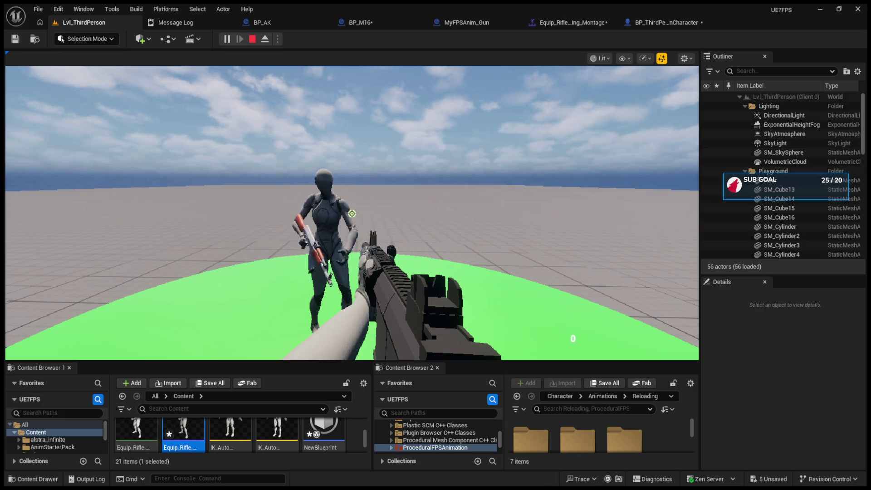
{"action": "key", "text": "Escape"}
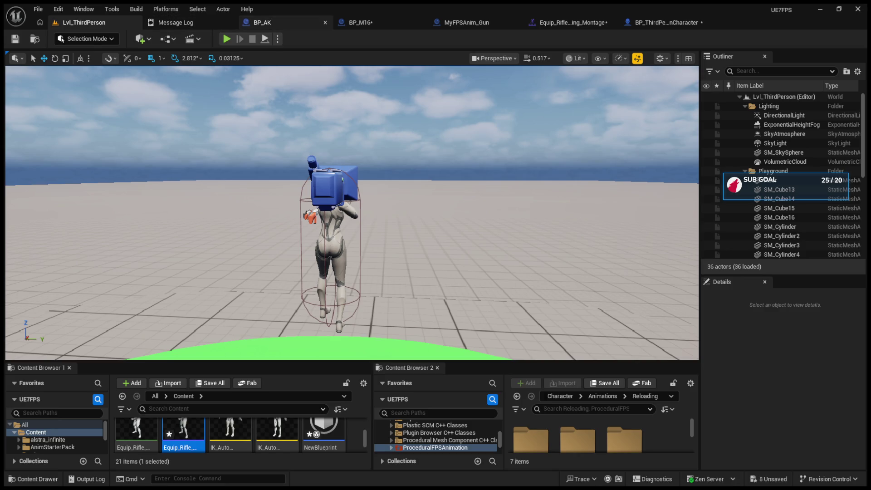
- In BP_ThirdPersonCharacter, inspect CurrentWeapon's Variable and Advanced Details with the search filter cleared
{"action": "left_click", "coordinate": [648, 23]}
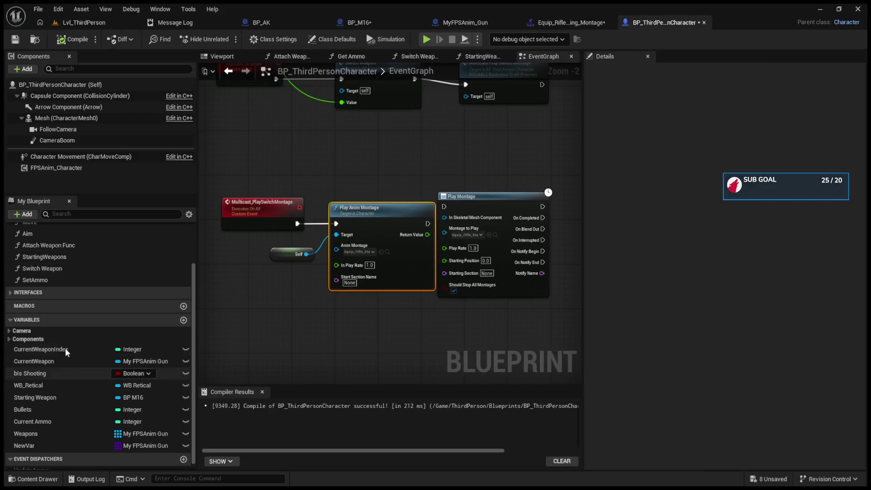
{"action": "left_click", "coordinate": [72, 363]}
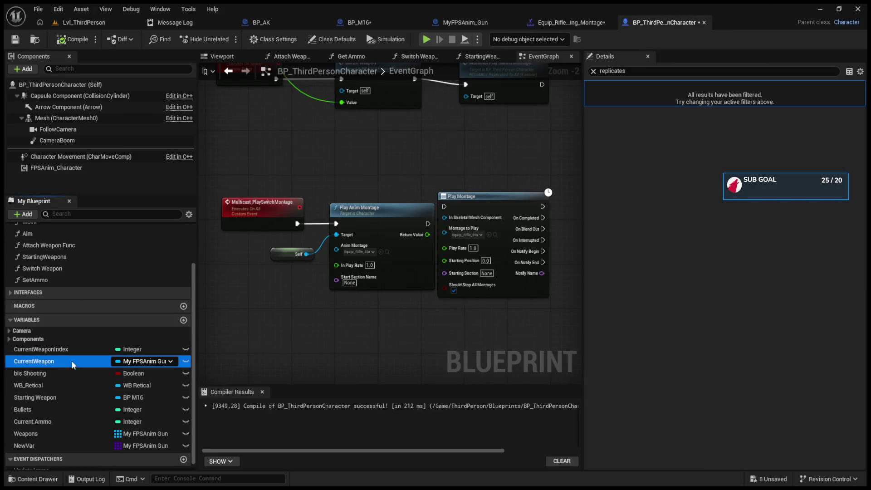
{"action": "left_click", "coordinate": [592, 71]}
{"action": "left_click", "coordinate": [593, 87]}
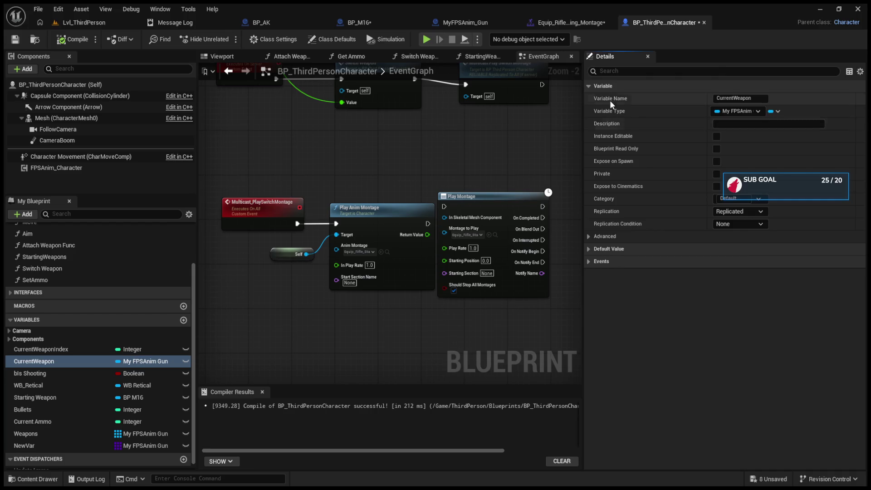
{"action": "left_click", "coordinate": [588, 238]}
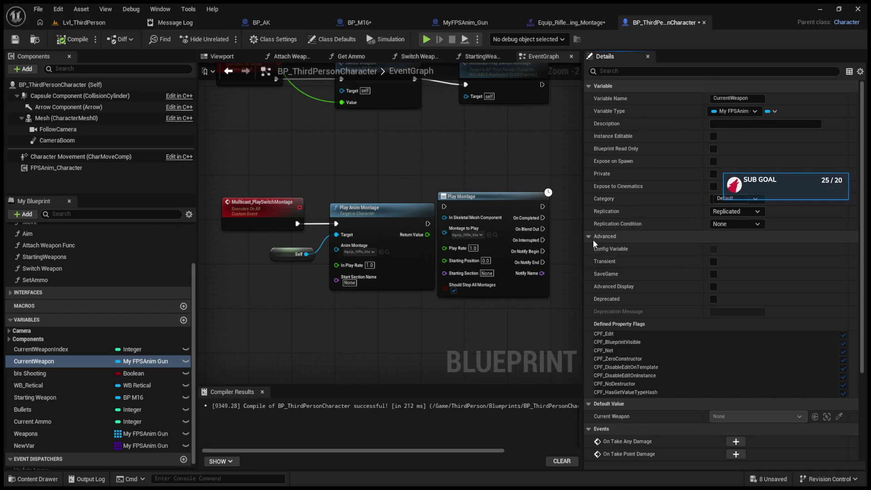
{"action": "left_click", "coordinate": [589, 236]}
{"action": "left_click", "coordinate": [589, 248]}
{"action": "left_click", "coordinate": [589, 261]}
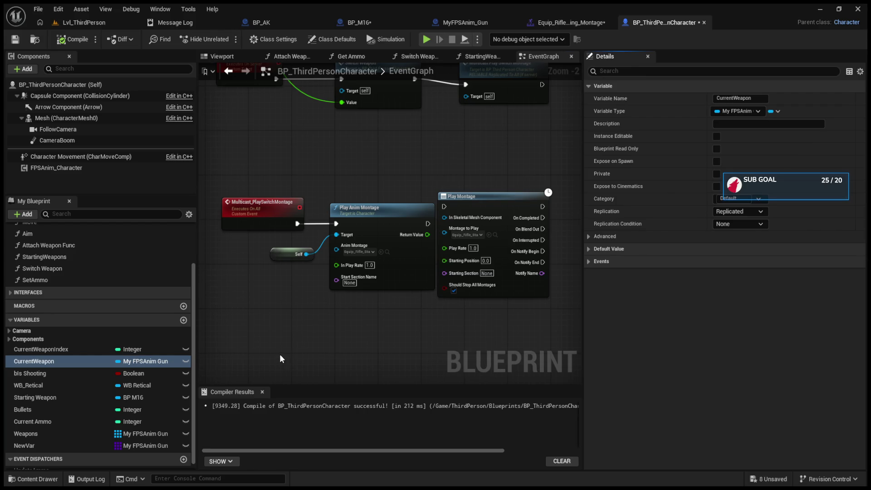
- Pan the EventGraph to the Server_SwitchWeapon and Multicast_PlaySwitchMontage nodes
{"action": "left_click_drag", "start_coordinate": [282, 358], "coordinate": [331, 298]}
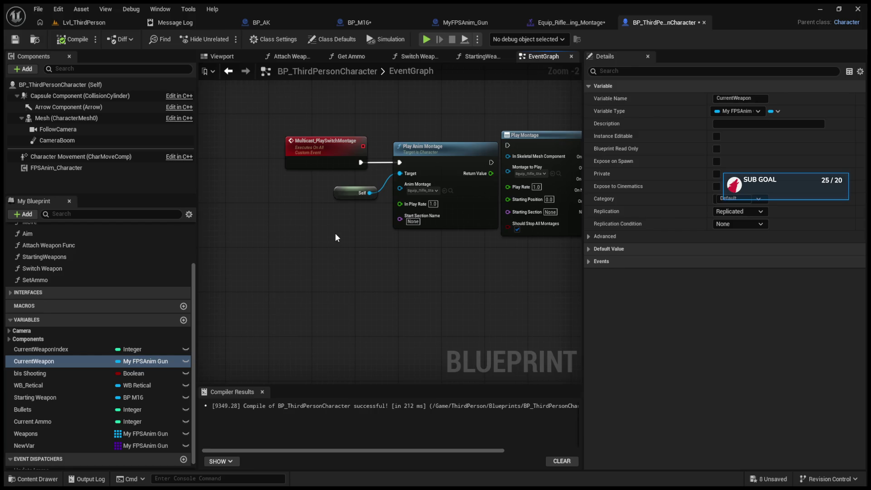
{"action": "left_click_drag", "start_coordinate": [335, 232], "coordinate": [330, 331]}
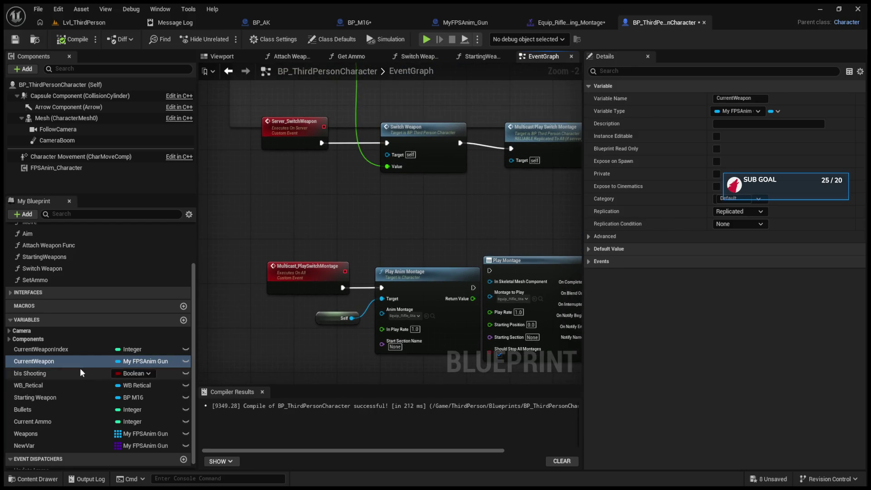
{"action": "left_click", "coordinate": [401, 240]}
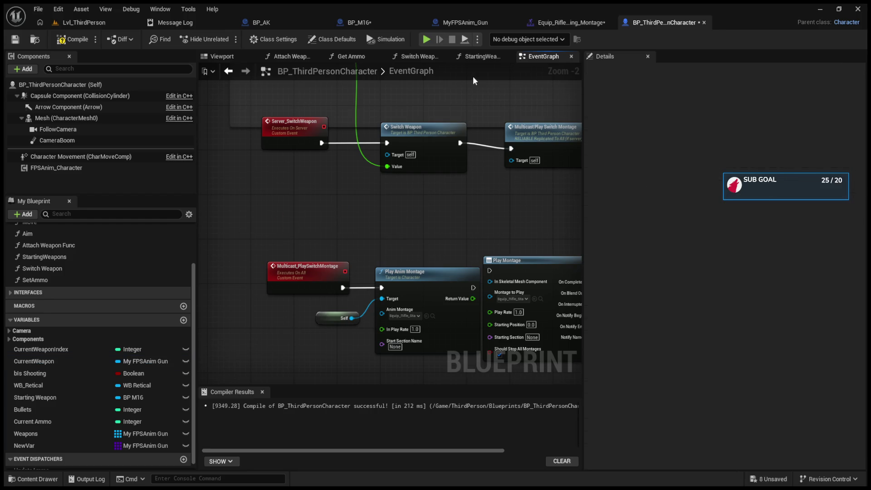
- From SET Current Weapon in Switch Weapon, set CurrentWeapon's Replication to RepNotify and compile
{"action": "left_click", "coordinate": [432, 56]}
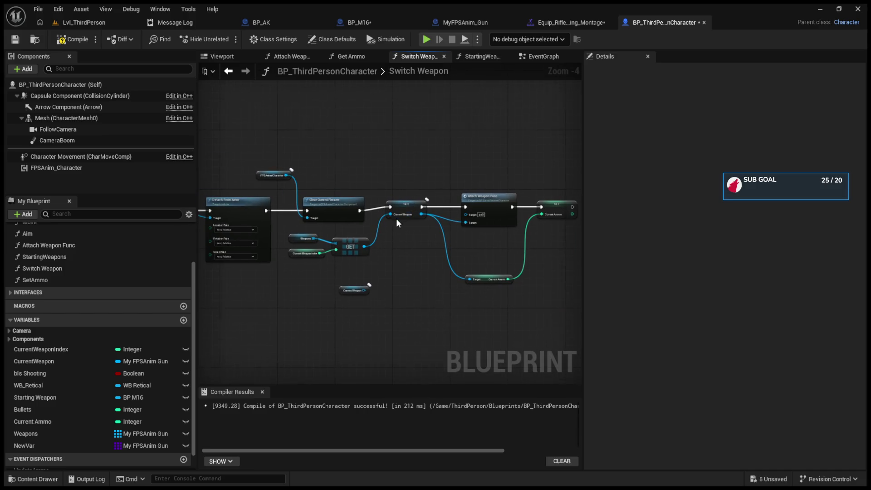
{"action": "scroll", "coordinate": [396, 219], "scroll_direction": "up", "scroll_amount": 4}
{"action": "left_click", "coordinate": [413, 195]}
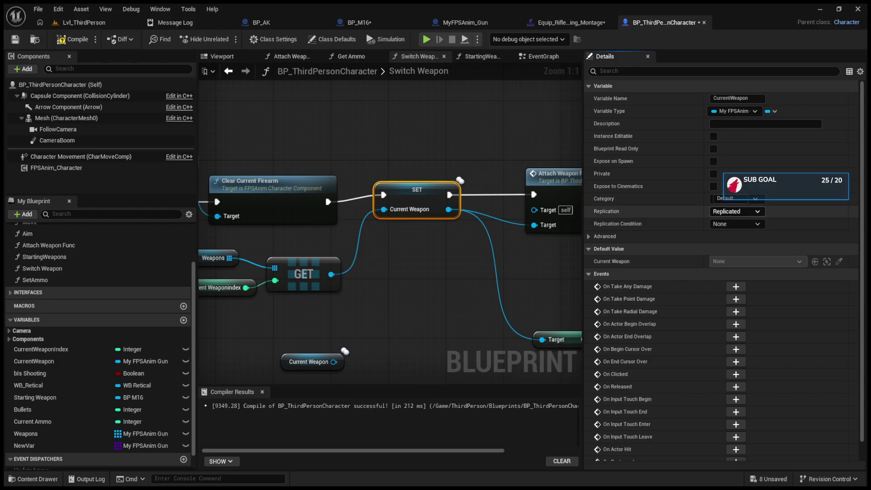
{"action": "left_click", "coordinate": [736, 211]}
{"action": "left_click", "coordinate": [729, 242]}
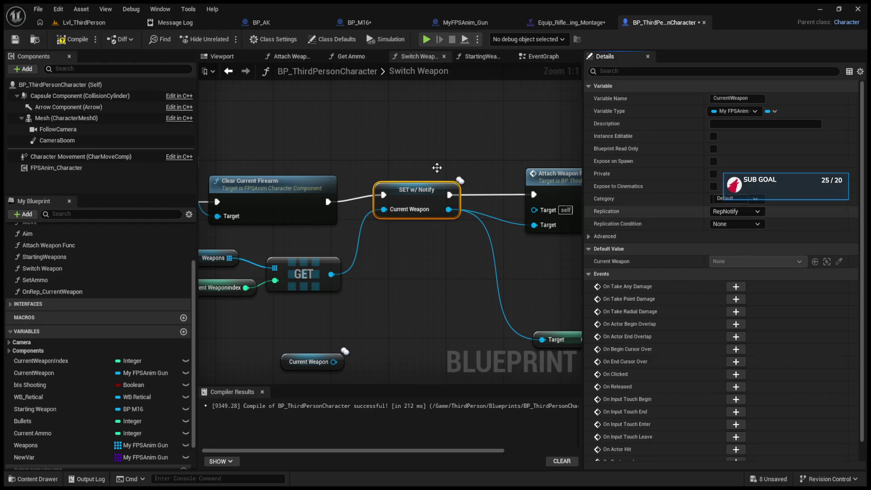
{"action": "key", "text": "F7"}
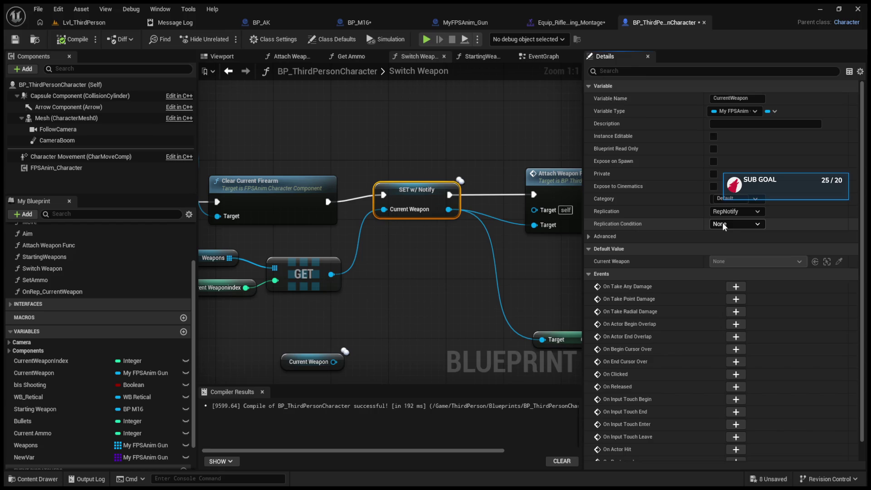
{"action": "left_click", "coordinate": [588, 236]}
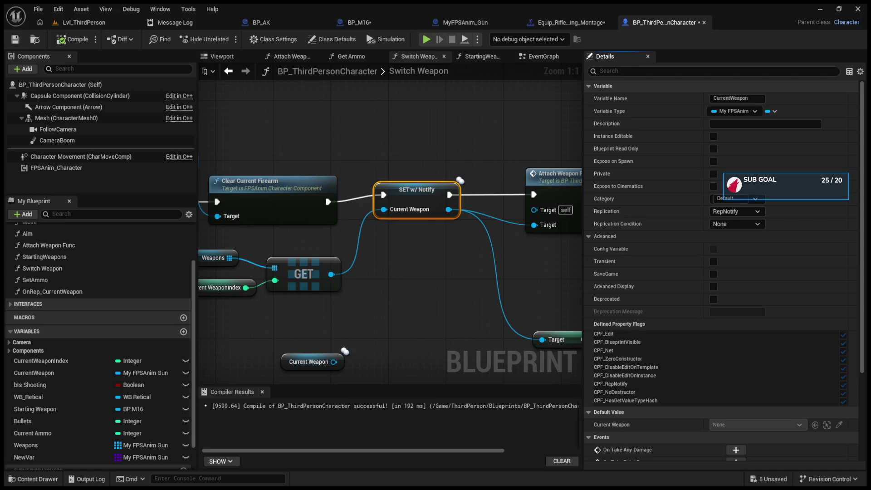
{"action": "scroll", "coordinate": [507, 261], "scroll_direction": "down", "scroll_amount": 3}
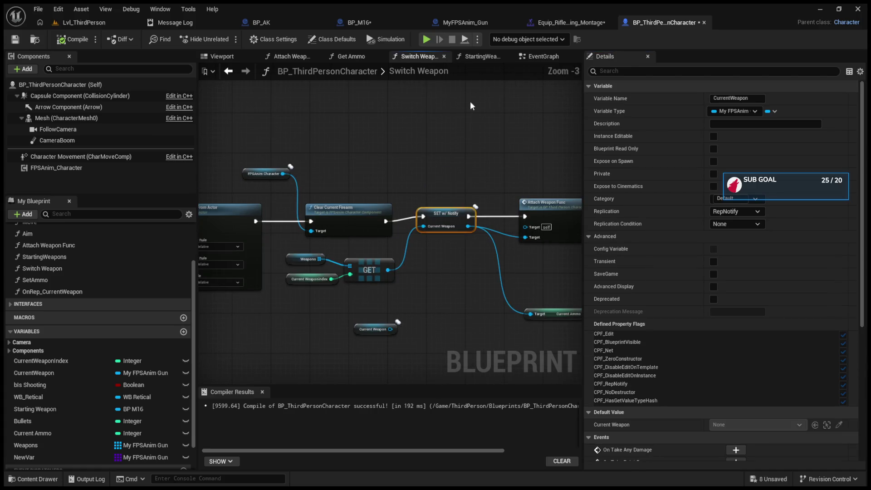
- Paste a custom event into the EventGraph, abandon naming it 'CurrentWeap', then delete it
{"action": "left_click", "coordinate": [543, 56]}
{"action": "scroll", "coordinate": [456, 257], "scroll_direction": "down", "scroll_amount": 3}
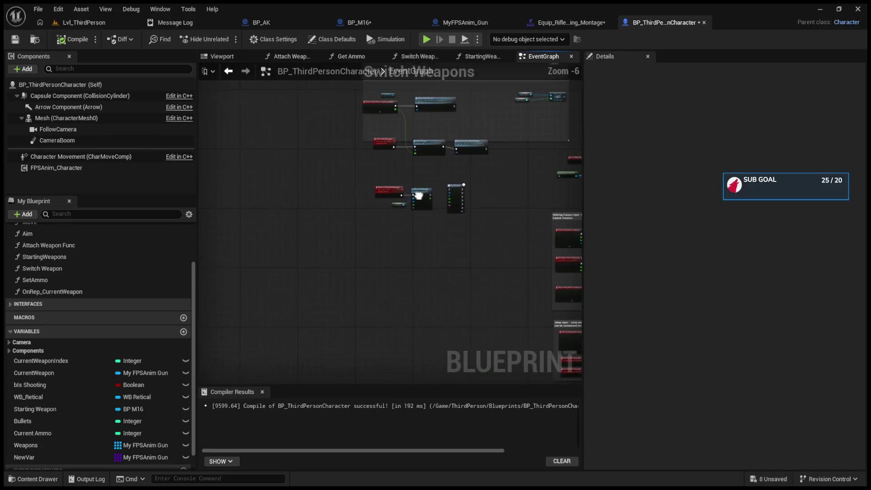
{"action": "scroll", "coordinate": [375, 231], "scroll_direction": "up", "scroll_amount": 3}
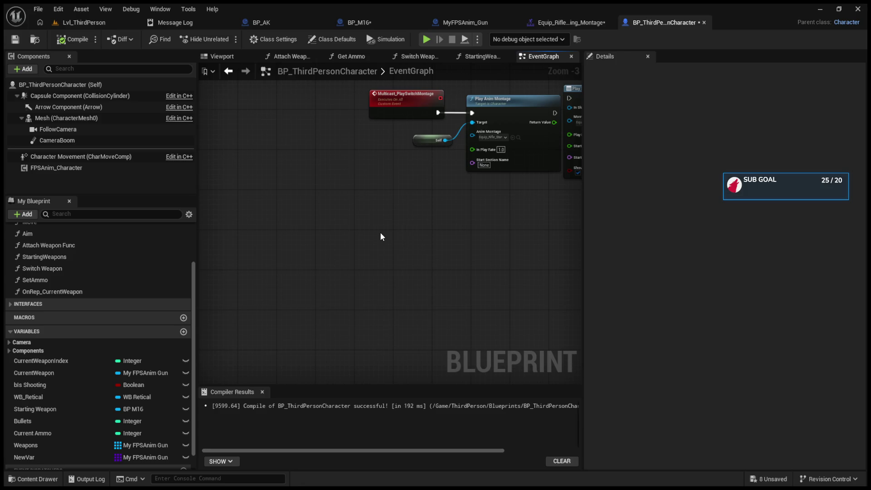
{"action": "key", "text": "ctrl+v"}
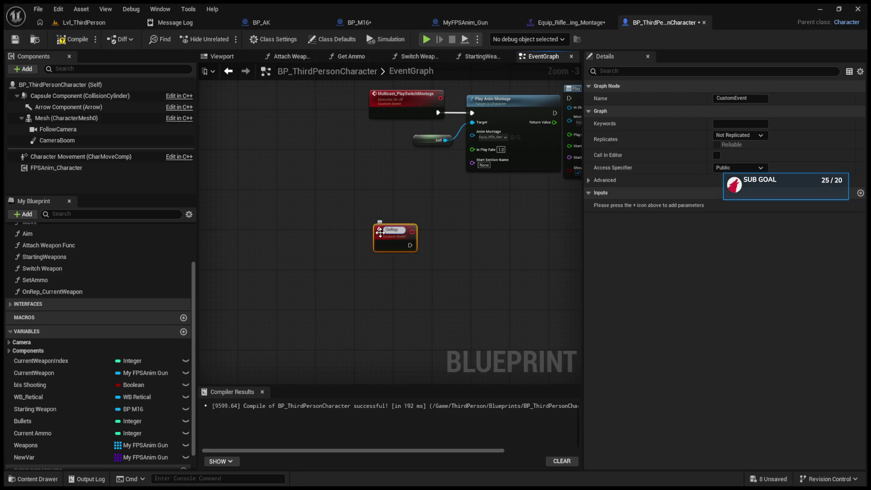
{"action": "type", "text": "_CurrentWeap"}
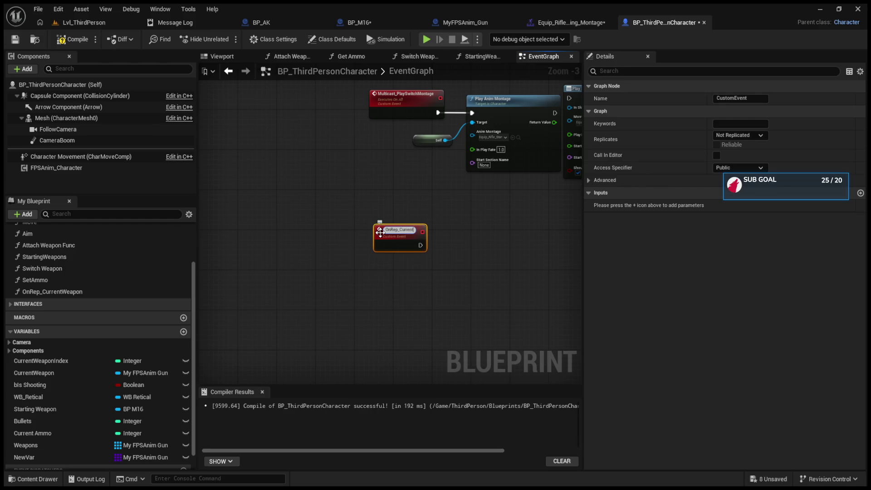
{"action": "key", "text": "Escape"}
{"action": "left_click", "coordinate": [443, 243]}
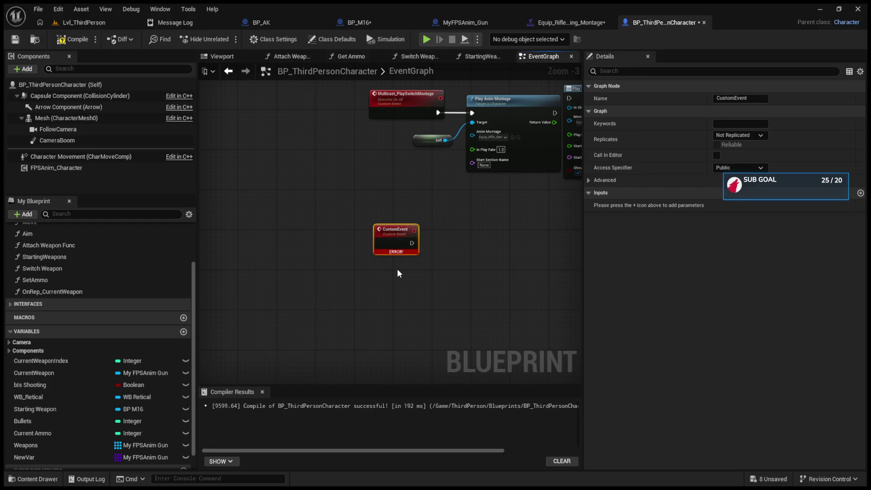
{"action": "key", "text": "Delete"}
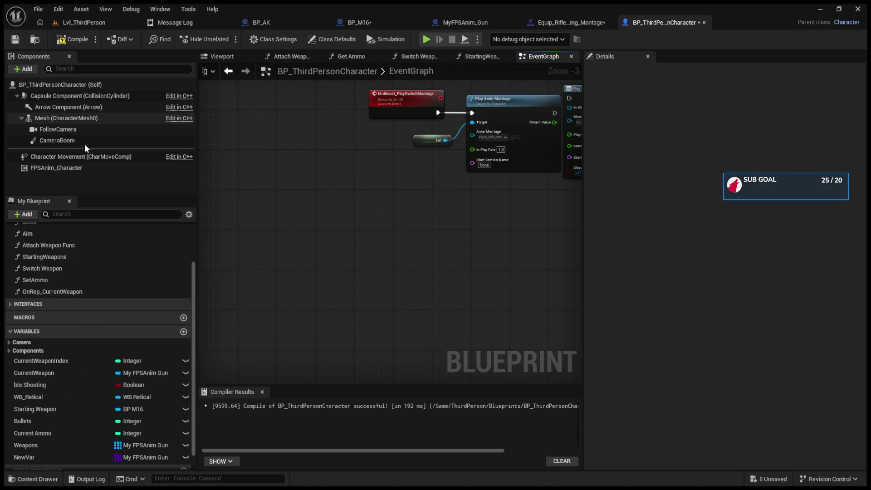
- Inspect the CurrentWeapon variable's events and advanced properties in Details
{"action": "left_click", "coordinate": [70, 372]}
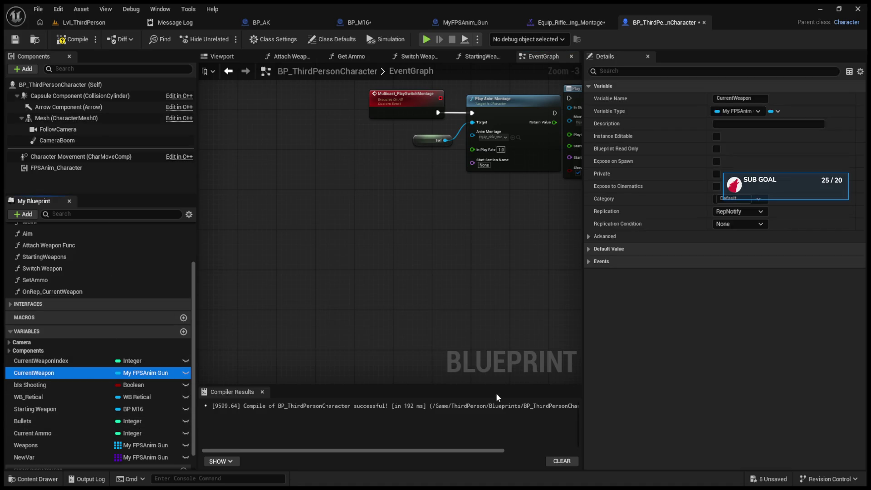
{"action": "left_click", "coordinate": [589, 261]}
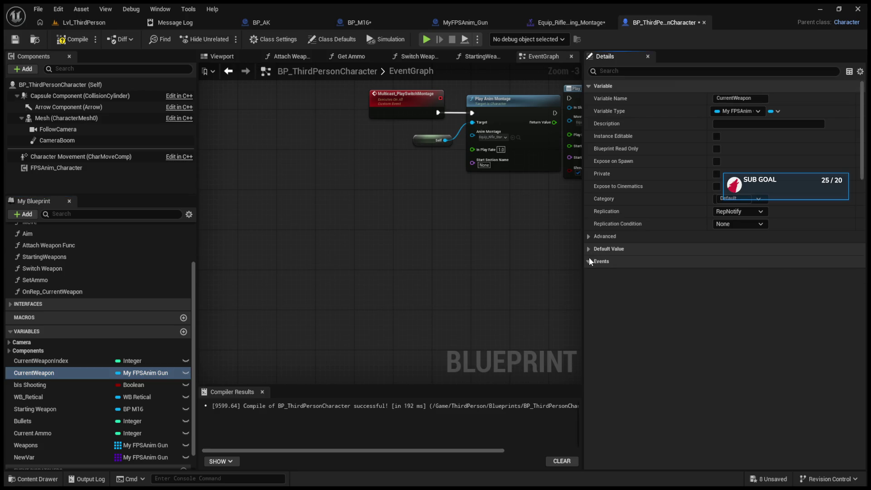
{"action": "scroll", "coordinate": [670, 322], "scroll_direction": "down", "scroll_amount": 1}
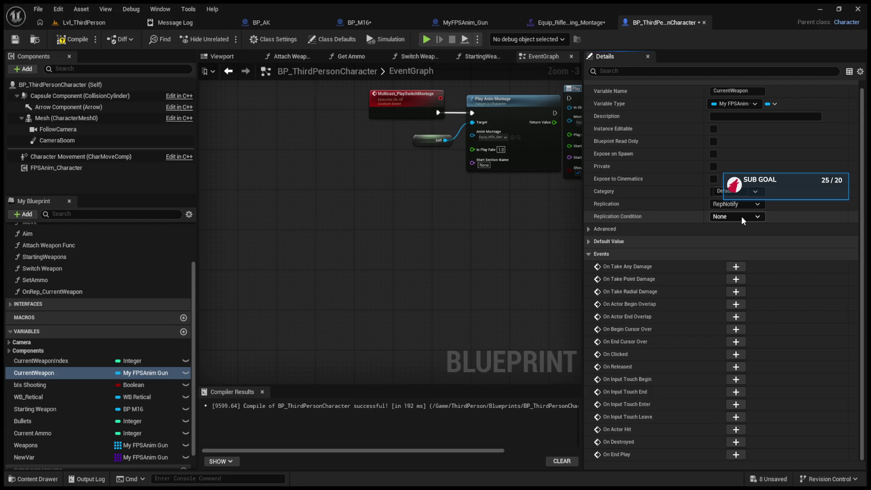
{"action": "left_click", "coordinate": [588, 229]}
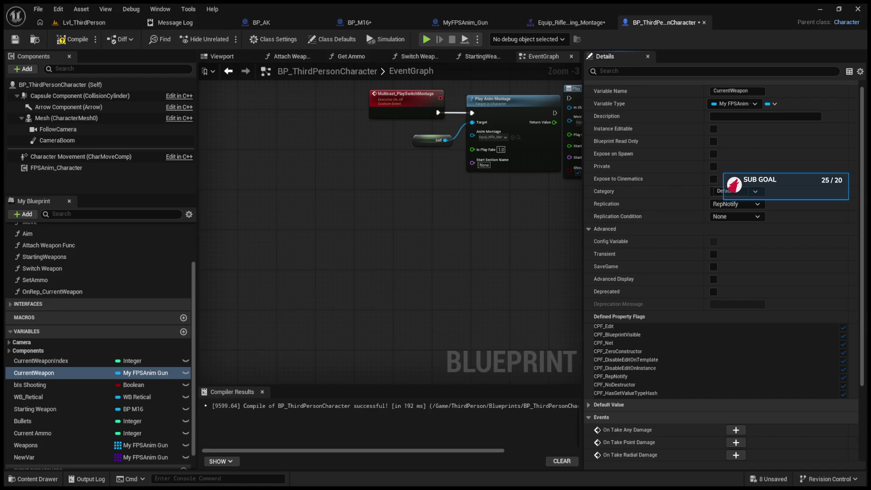
- Delete the stray Mesh getter node in the Switch Weapons section
{"action": "left_click_drag", "start_coordinate": [394, 272], "coordinate": [382, 330]}
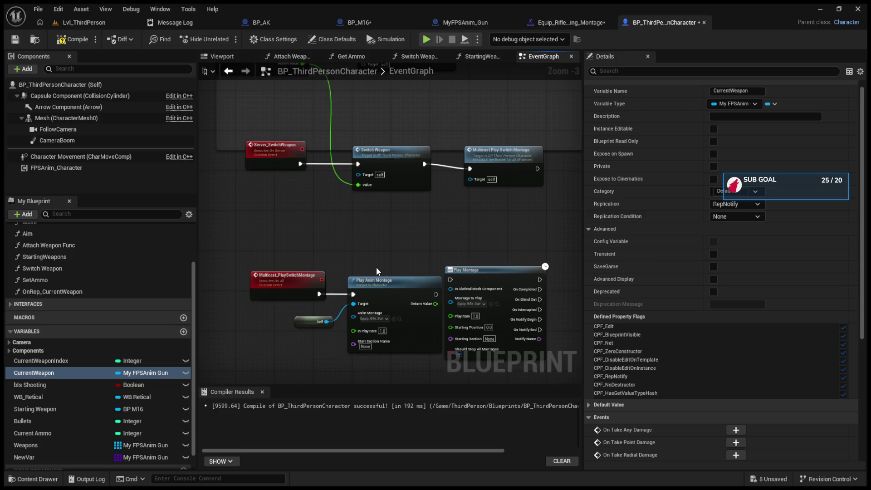
{"action": "left_click_drag", "start_coordinate": [377, 268], "coordinate": [347, 284]}
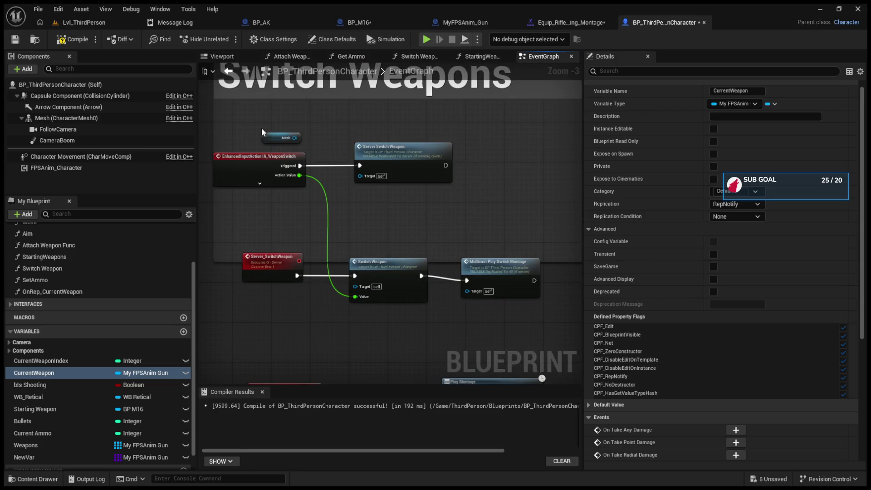
{"action": "left_click", "coordinate": [288, 140]}
{"action": "key", "text": "Delete"}
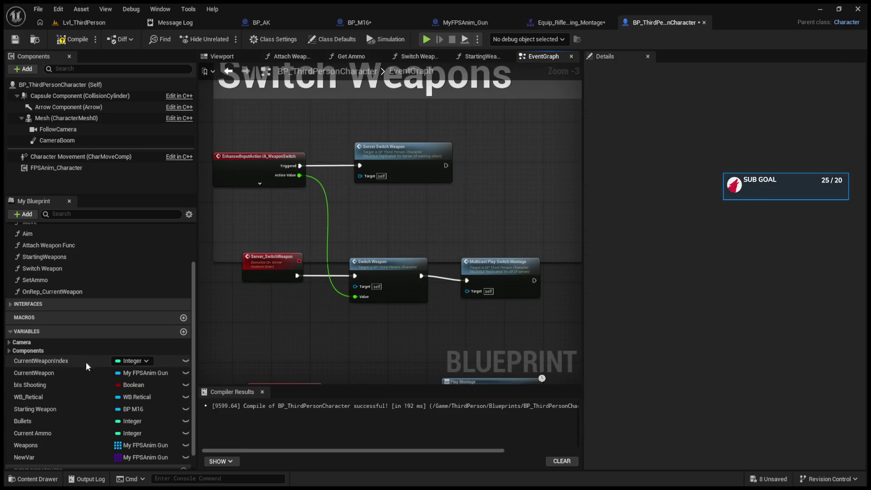
- Review the CurrentWeapon variable's settings again, scrolling through its Details
{"action": "left_click", "coordinate": [75, 371]}
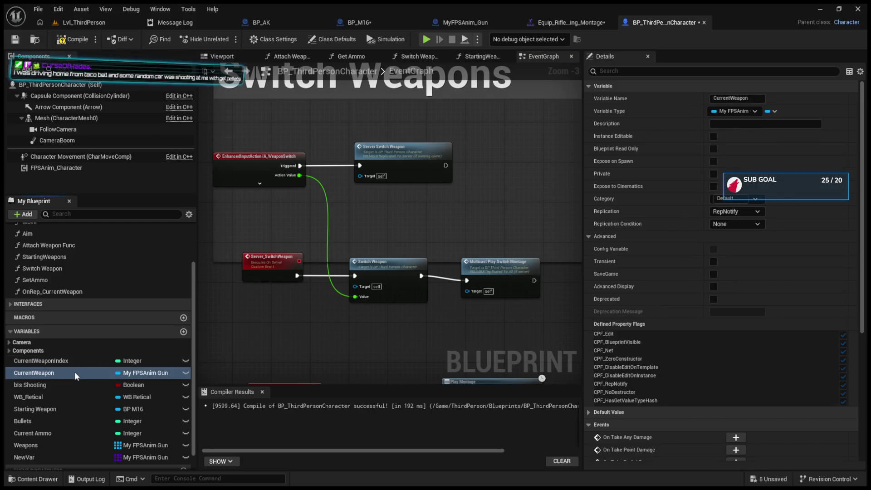
{"action": "left_click", "coordinate": [693, 422]}
{"action": "left_click", "coordinate": [589, 423]}
{"action": "scroll", "coordinate": [619, 426], "scroll_direction": "down", "scroll_amount": 1}
{"action": "scroll", "coordinate": [619, 422], "scroll_direction": "down", "scroll_amount": 3}
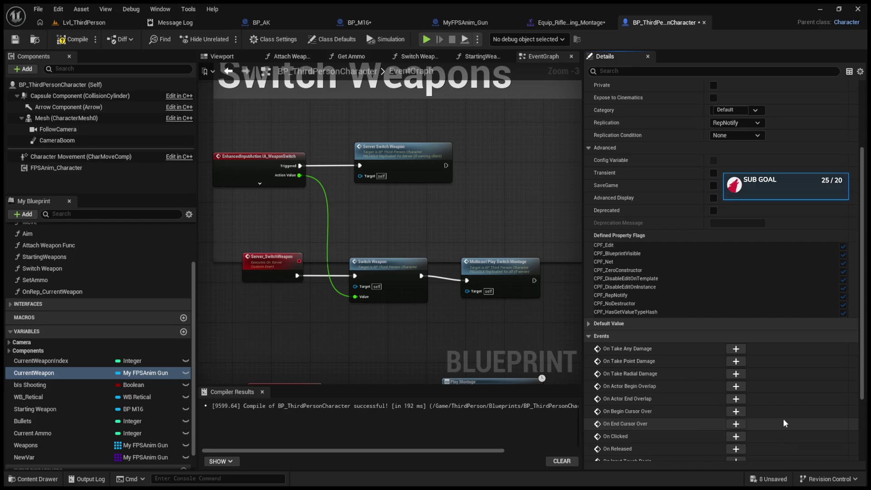
{"action": "scroll", "coordinate": [783, 420], "scroll_direction": "down", "scroll_amount": 2}
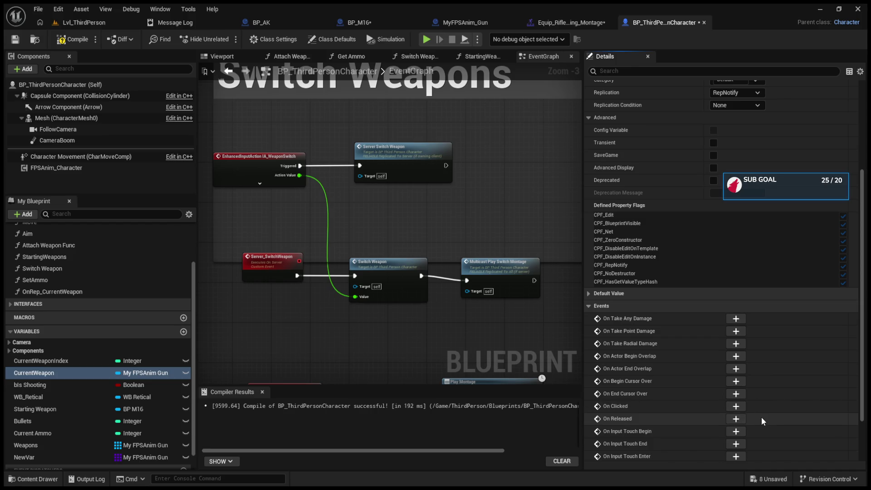
{"action": "scroll", "coordinate": [770, 413], "scroll_direction": "down", "scroll_amount": 3}
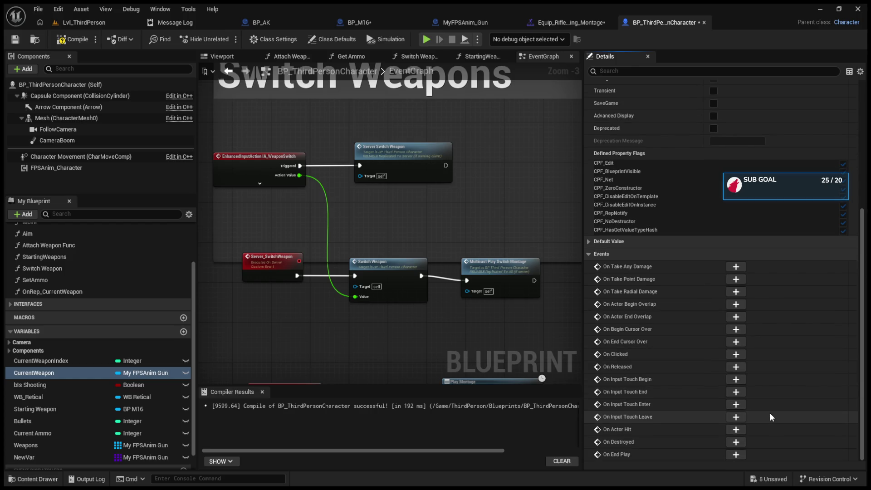
{"action": "scroll", "coordinate": [769, 417], "scroll_direction": "up", "scroll_amount": 1}
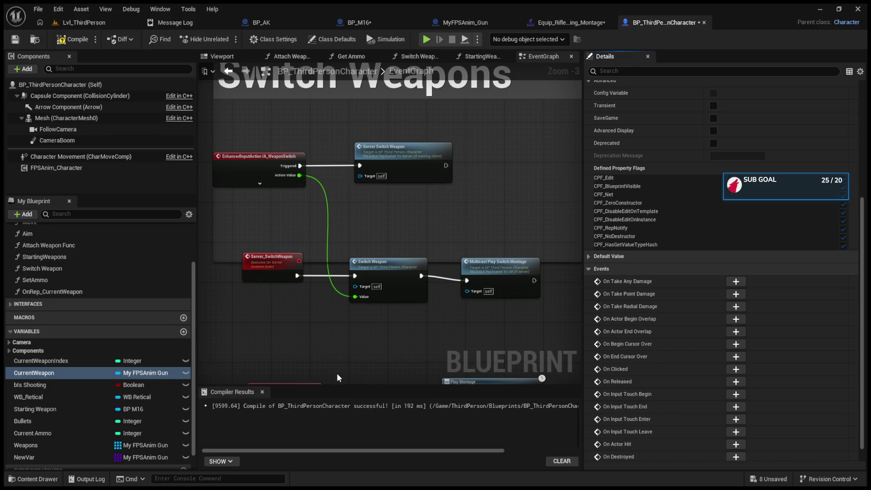
- Bring the Play Montage nodes into view, then return to the Lvl_ThirdPerson level
{"action": "left_click", "coordinate": [336, 350]}
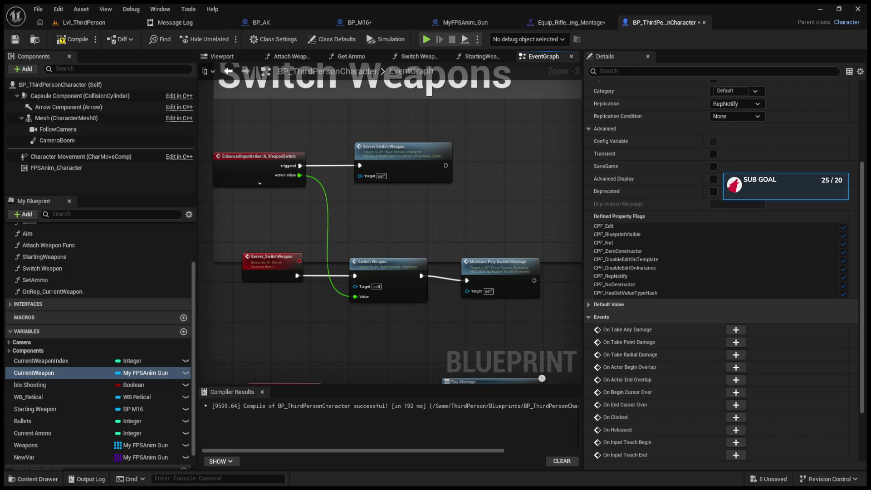
{"action": "mouse_move", "coordinate": [380, 295]}
{"action": "left_mouse_down"}
{"action": "mouse_move", "coordinate": [462, 329]}
{"action": "mouse_move", "coordinate": [462, 283]}
{"action": "mouse_move", "coordinate": [425, 230]}
{"action": "left_mouse_up"}
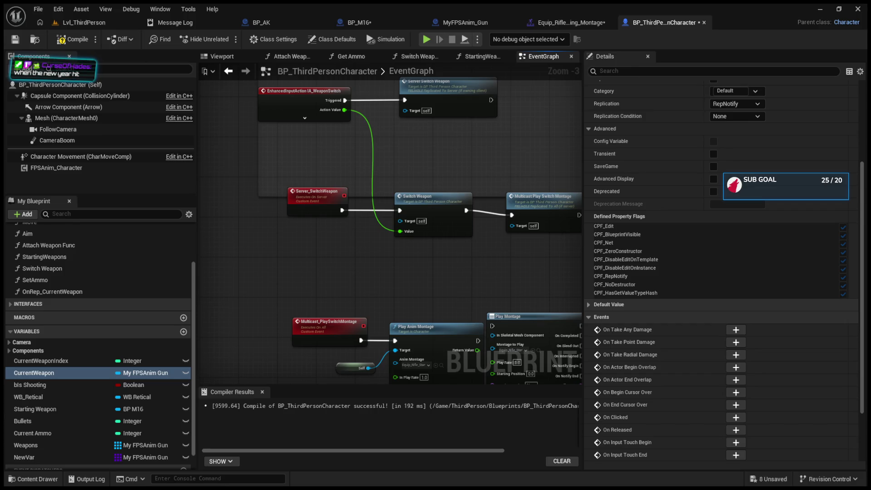
{"action": "left_click", "coordinate": [101, 23]}
- Start a play-in-editor session, ejecting with F8 and then resuming control of the player
{"action": "left_click", "coordinate": [226, 39]}
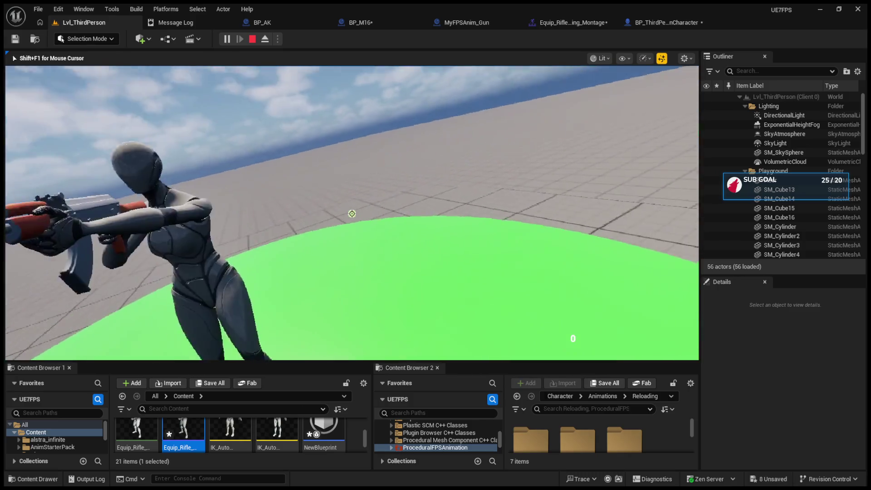
{"action": "key", "text": "F8"}
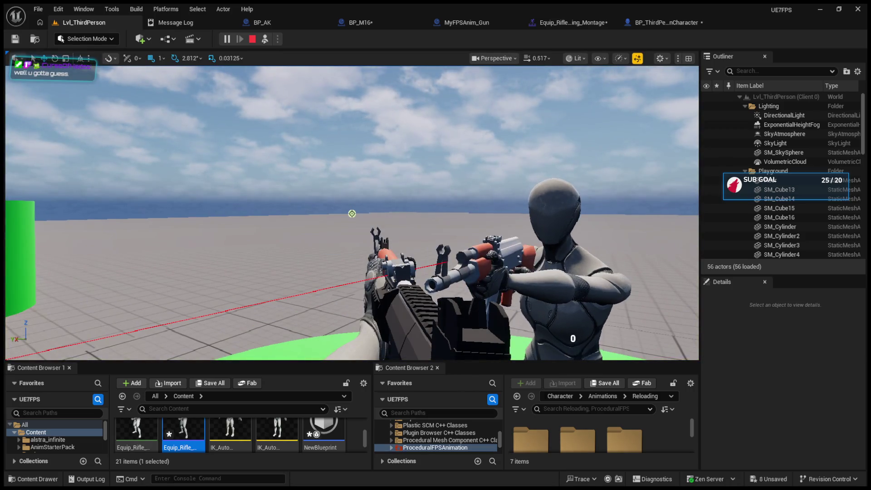
{"action": "key", "text": "F8"}
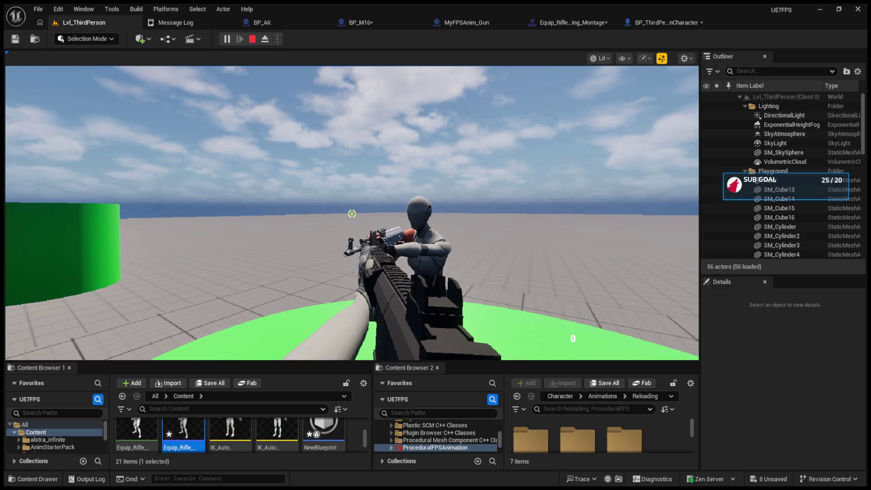
{"action": "key", "text": "F8"}
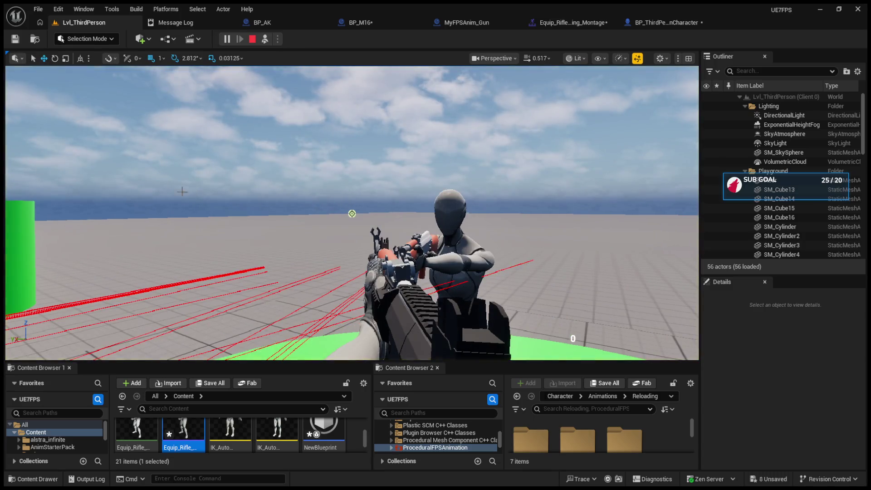
{"action": "left_click", "coordinate": [283, 192]}
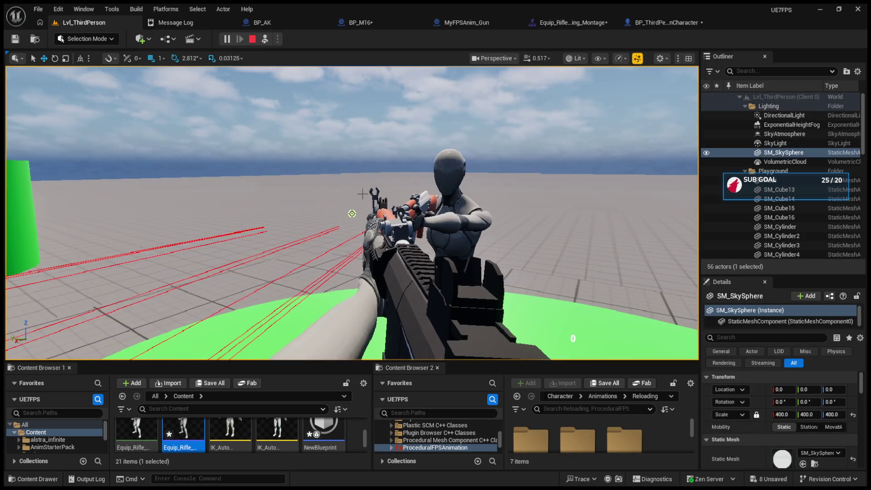
{"action": "left_click", "coordinate": [264, 40]}
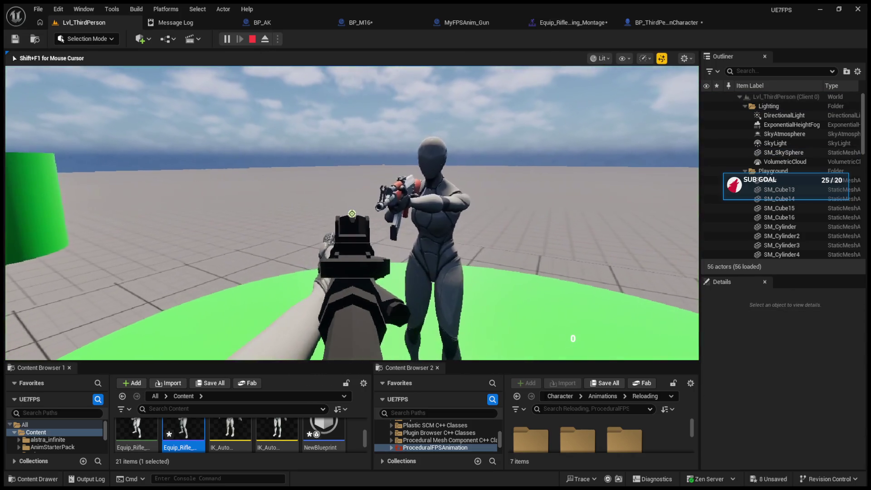
- Swap weapons with keys 2 and 1, ending on the detailed rifle, then stop play
{"action": "key", "text": "2"}
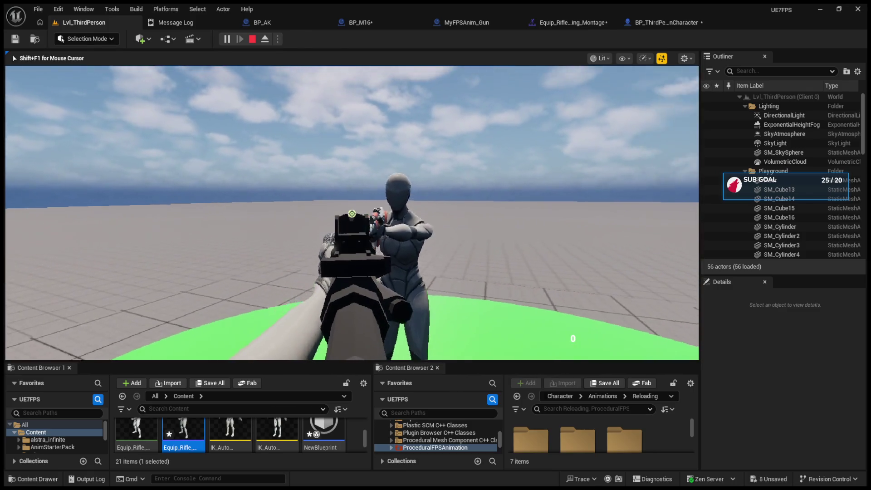
{"action": "key", "text": "2"}
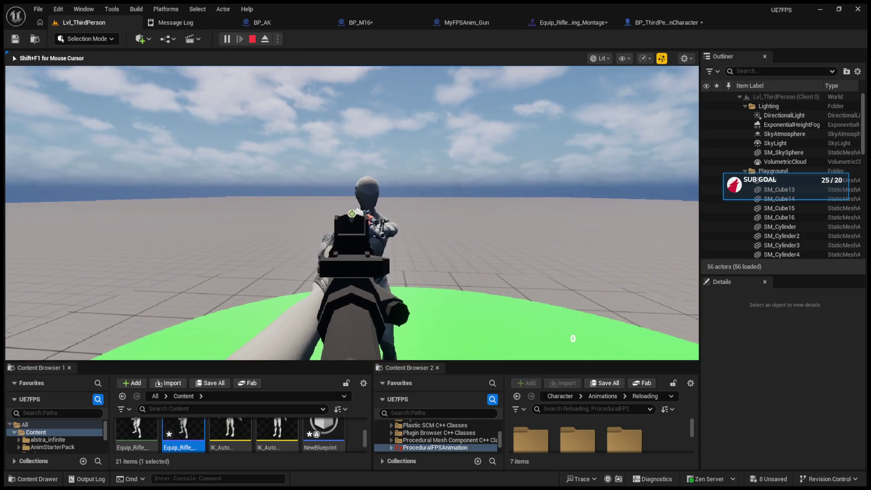
{"action": "key", "text": "2"}
{"action": "key", "text": "1"}
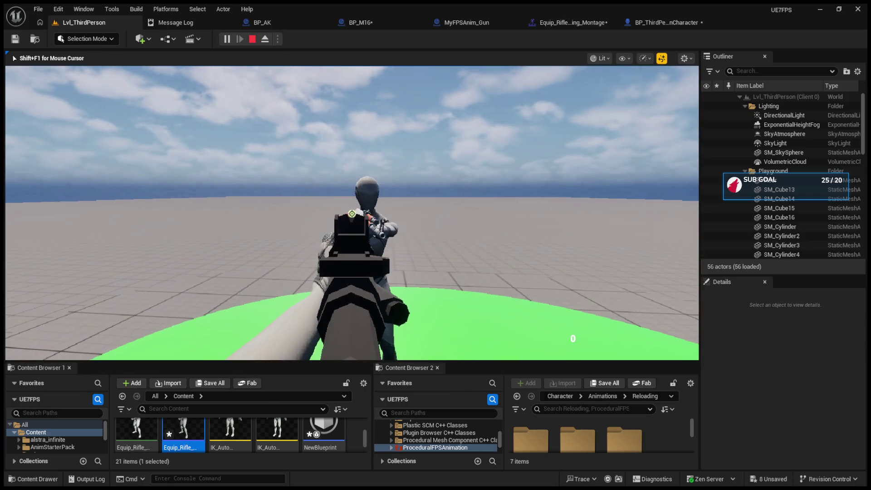
{"action": "key", "text": "2"}
{"action": "key", "text": "Escape"}
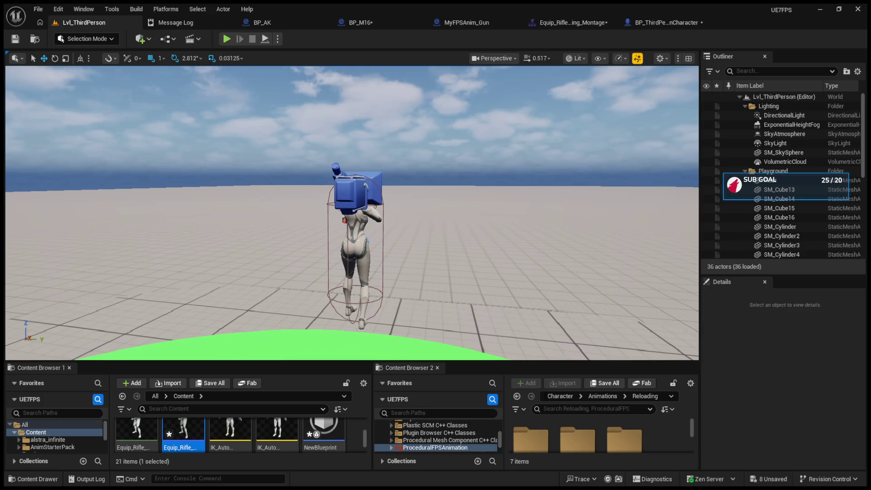
- Nudge the Multicast Play Switch Montage node and check Switch Weapon's Detach From Actor node
{"action": "left_click", "coordinate": [508, 208]}
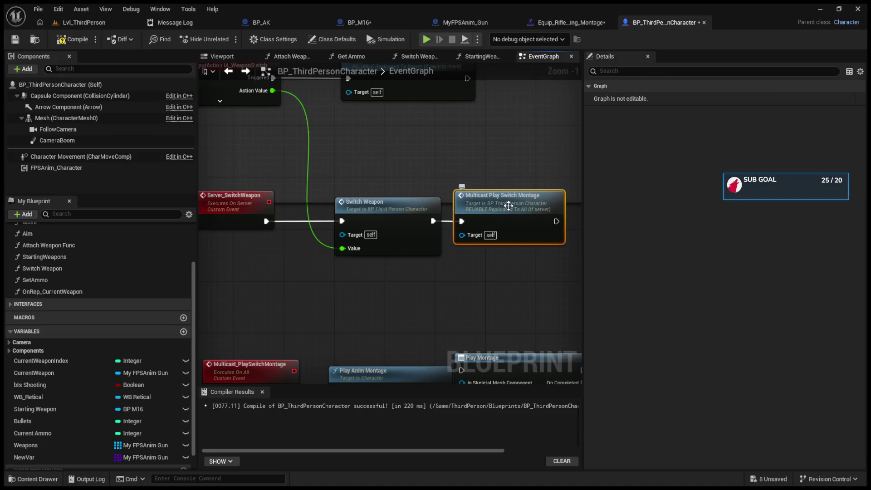
{"action": "left_click_drag", "start_coordinate": [509, 206], "coordinate": [515, 205]}
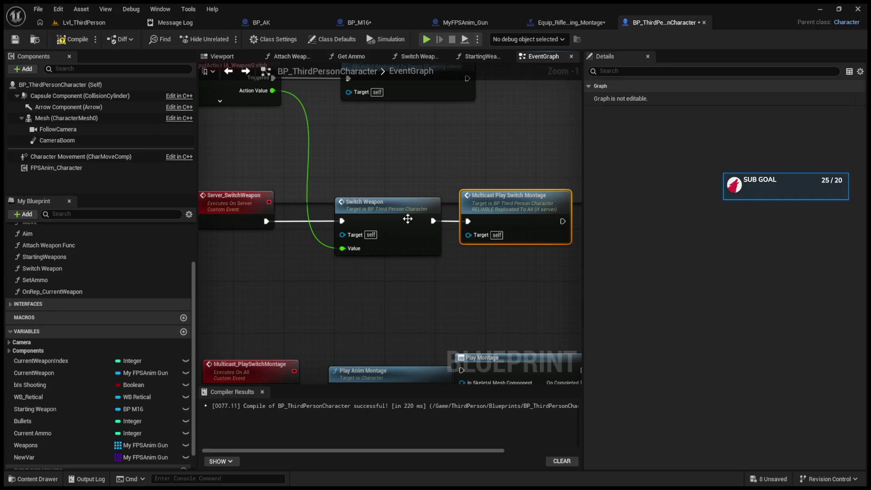
{"action": "double_click", "coordinate": [407, 219]}
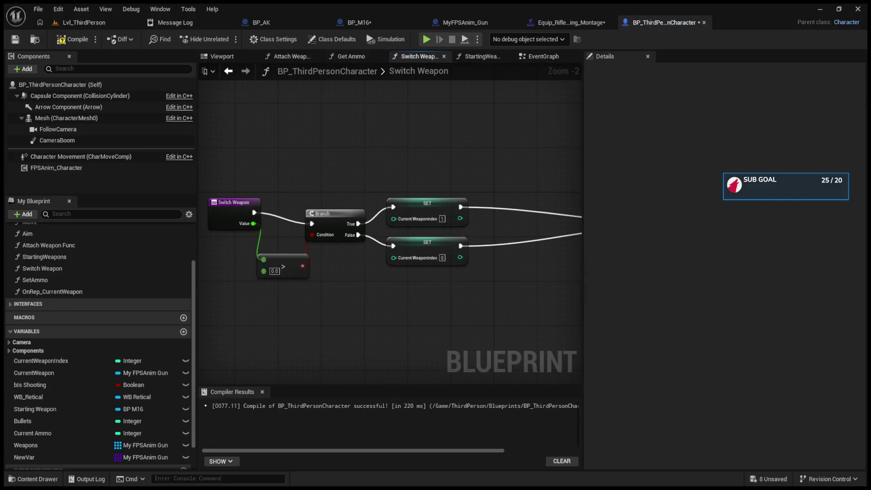
{"action": "left_click_drag", "start_coordinate": [520, 197], "coordinate": [217, 196]}
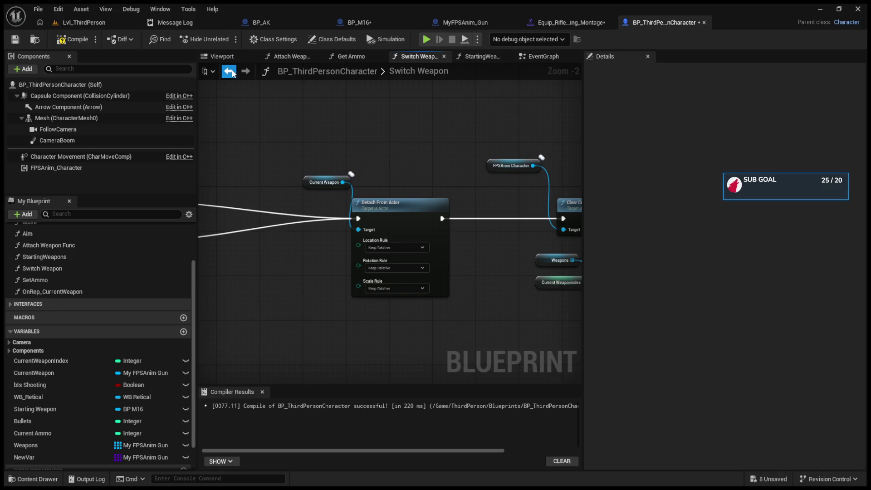
{"action": "left_click", "coordinate": [231, 74]}
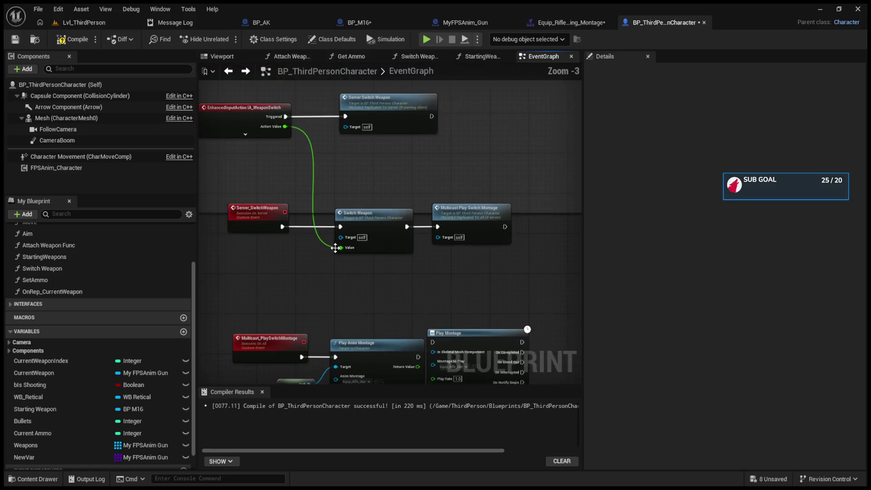
{"action": "mouse_move", "coordinate": [420, 183]}
{"action": "left_mouse_down"}
{"action": "mouse_move", "coordinate": [382, 290]}
{"action": "mouse_move", "coordinate": [358, 251]}
{"action": "left_mouse_up"}
{"action": "scroll", "coordinate": [358, 252], "scroll_direction": "down", "scroll_amount": 1}
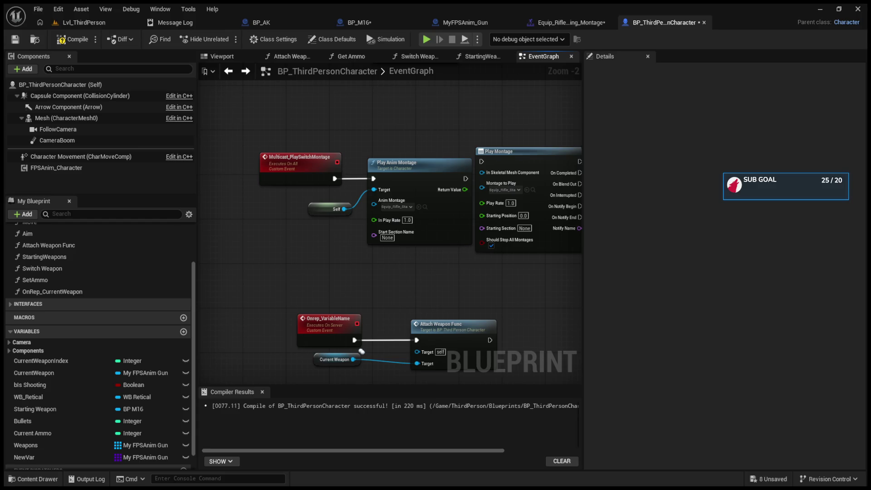
- Select the Onrep_VariableName, Current Weapon and Attach Weapon Func nodes, then pan to the Play Anim Montage nodes
{"action": "mouse_move", "coordinate": [247, 288]}
{"action": "left_mouse_down"}
{"action": "mouse_move", "coordinate": [464, 368]}
{"action": "mouse_move", "coordinate": [496, 369]}
{"action": "left_mouse_up"}
{"action": "left_click", "coordinate": [496, 369]}
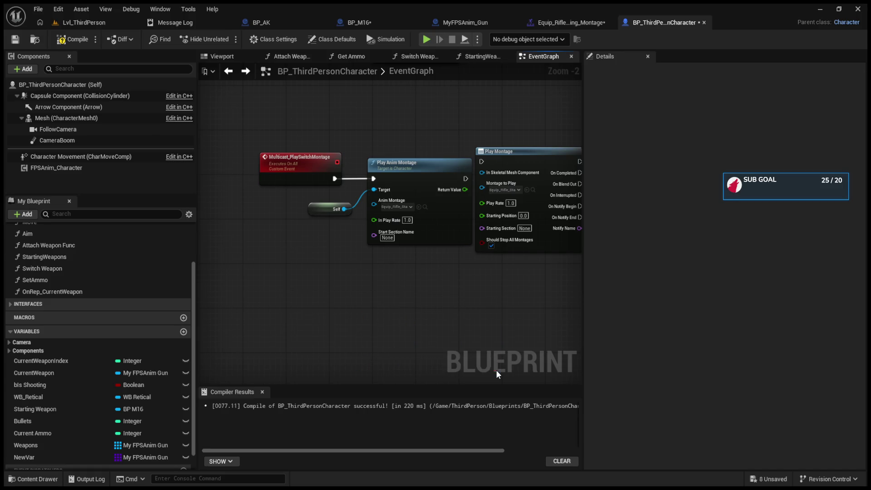
{"action": "mouse_move", "coordinate": [383, 249]}
{"action": "left_mouse_down"}
{"action": "mouse_move", "coordinate": [368, 368]}
{"action": "mouse_move", "coordinate": [412, 296]}
{"action": "mouse_move", "coordinate": [442, 289]}
{"action": "mouse_move", "coordinate": [475, 228]}
{"action": "left_mouse_up"}
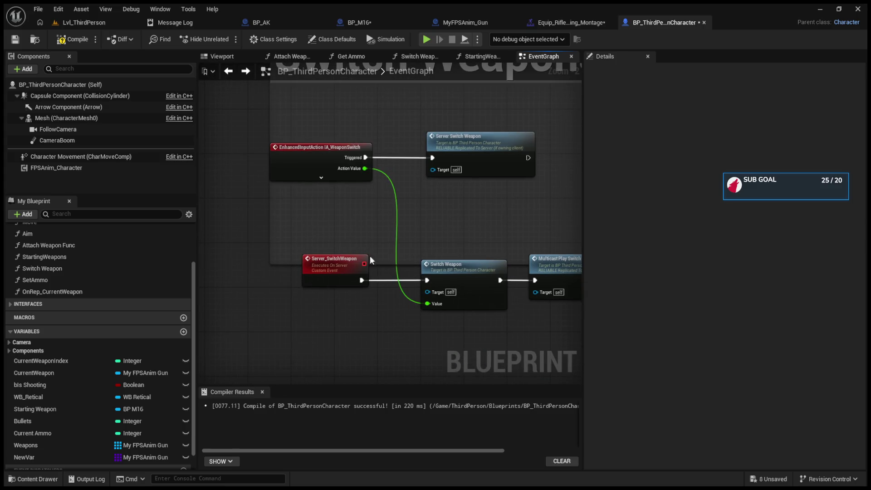
{"action": "left_click_drag", "start_coordinate": [435, 250], "coordinate": [404, 197]}
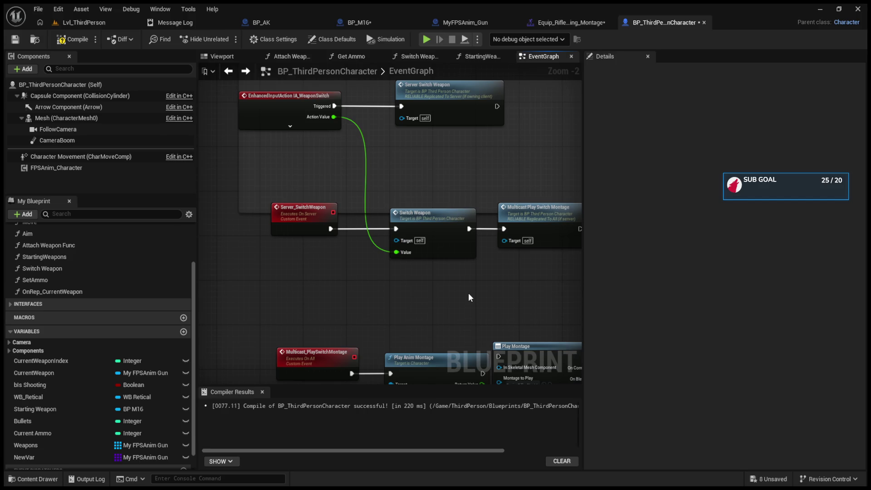
{"action": "left_click_drag", "start_coordinate": [468, 292], "coordinate": [448, 197]}
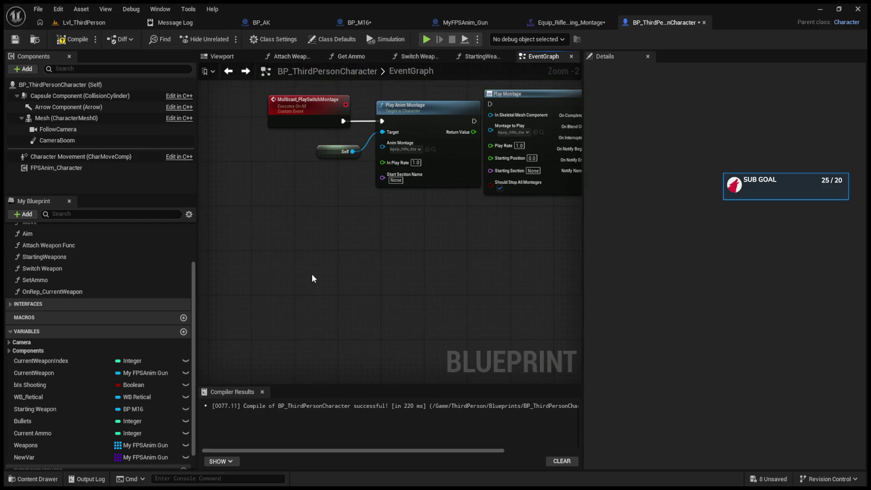
- Name the new custom event OnRep_CurrenWeapon, adjusting letters until the name no longer clashes
{"action": "type", "text": "0"}
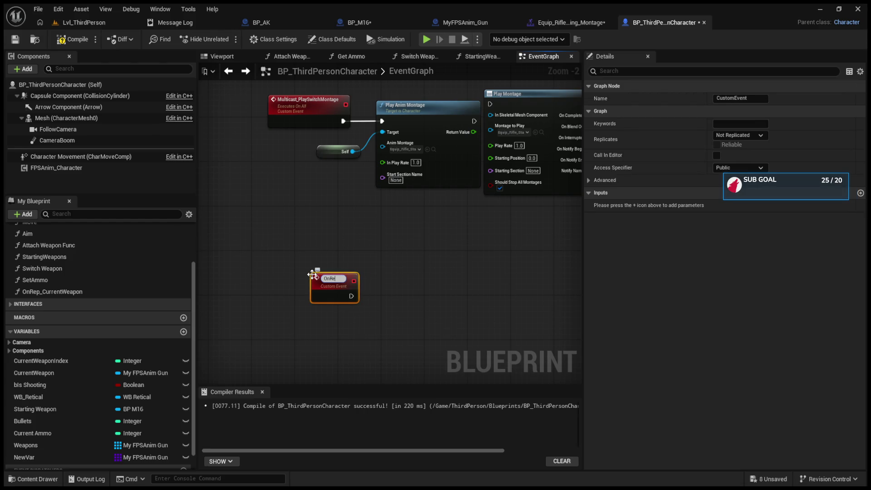
{"action": "type", "text": "urrentWa"}
{"action": "type", "text": "apono"}
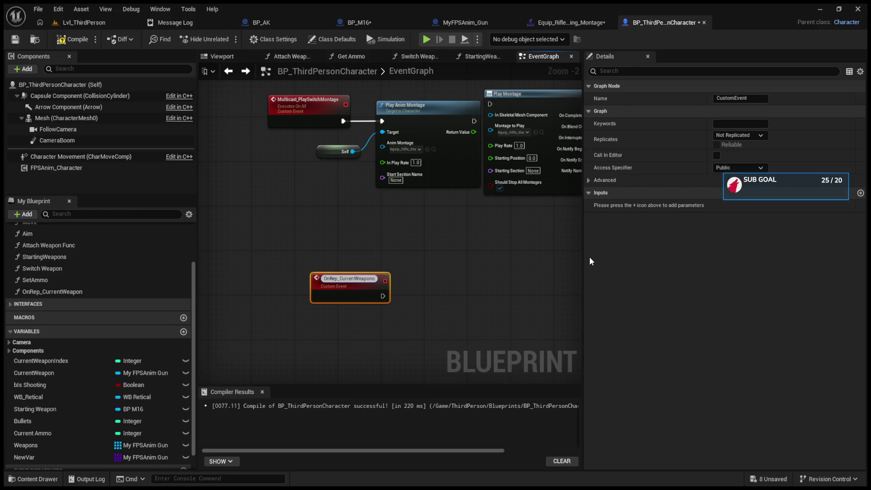
{"action": "key", "text": "BackSpace"}
{"action": "key", "text": "Return"}
{"action": "key", "text": "BackSpace"}
{"action": "type", "text": "n"}
{"action": "key", "text": "BackSpace"}
{"action": "key", "text": "Return"}
{"action": "mouse_move", "coordinate": [387, 308]}
{"action": "left_mouse_down"}
{"action": "mouse_move", "coordinate": [401, 439]}
{"action": "mouse_move", "coordinate": [419, 489]}
{"action": "left_mouse_up"}
{"action": "left_click_drag", "start_coordinate": [318, 445], "coordinate": [321, 328]}
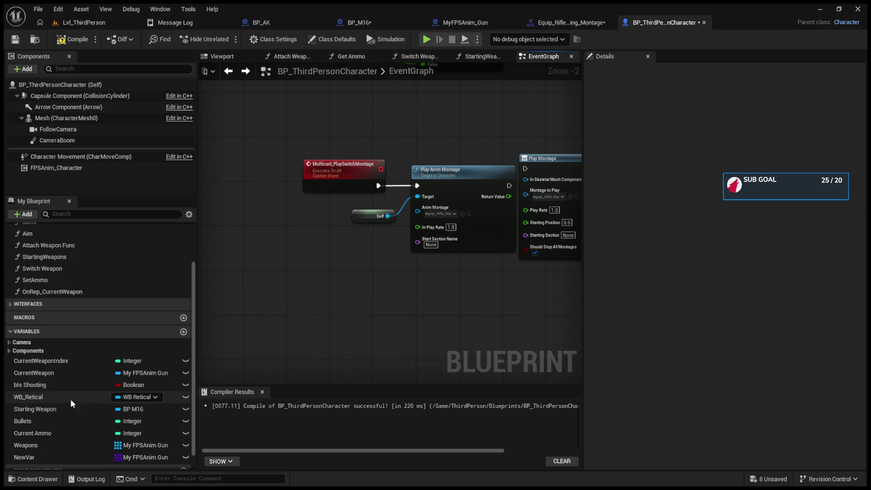
- Check CurrentWeapon's Replication (RepNotify, condition None) and Default Value, then switch to BP_M16
{"action": "left_click", "coordinate": [41, 373]}
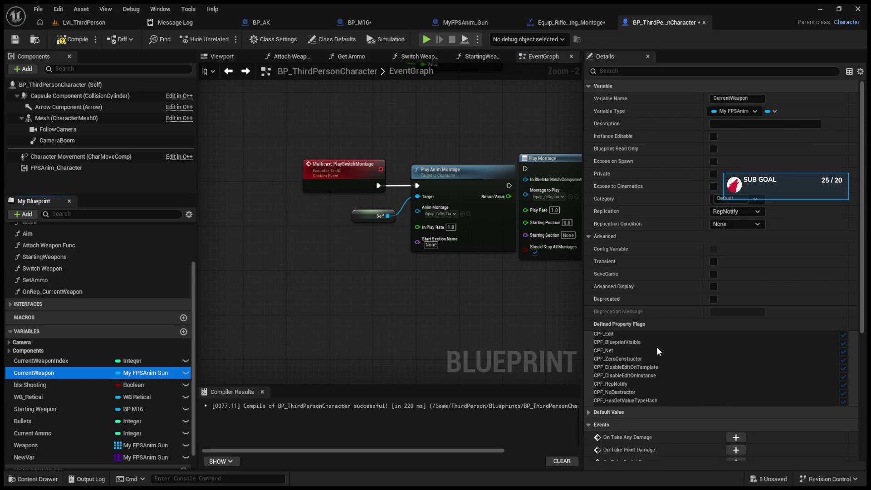
{"action": "scroll", "coordinate": [646, 385], "scroll_direction": "down", "scroll_amount": 2}
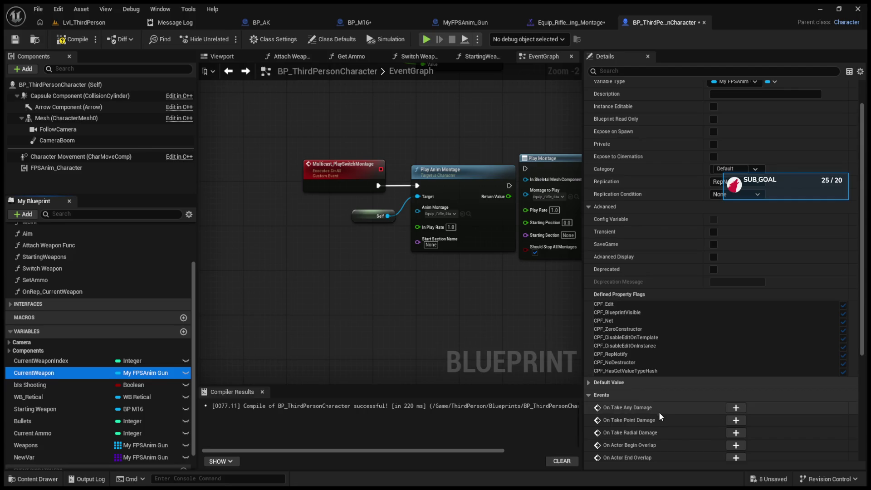
{"action": "scroll", "coordinate": [658, 411], "scroll_direction": "down", "scroll_amount": 2}
{"action": "scroll", "coordinate": [653, 410], "scroll_direction": "down", "scroll_amount": 4}
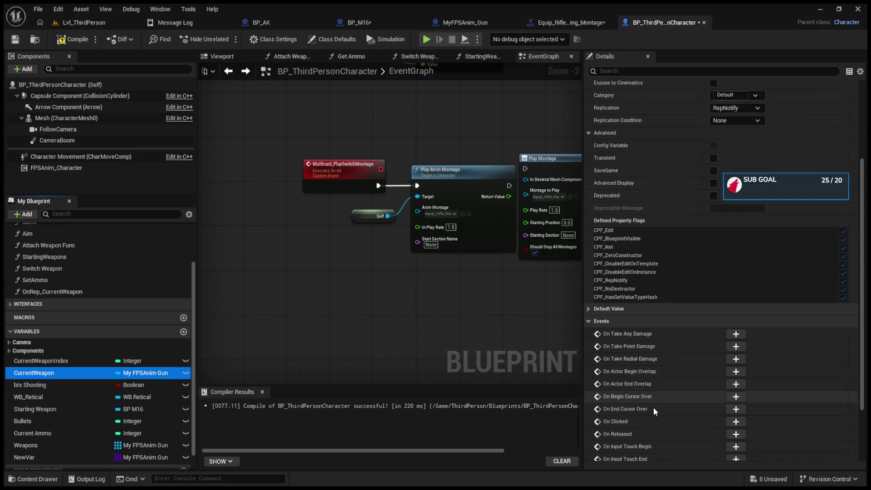
{"action": "scroll", "coordinate": [653, 407], "scroll_direction": "down", "scroll_amount": 2}
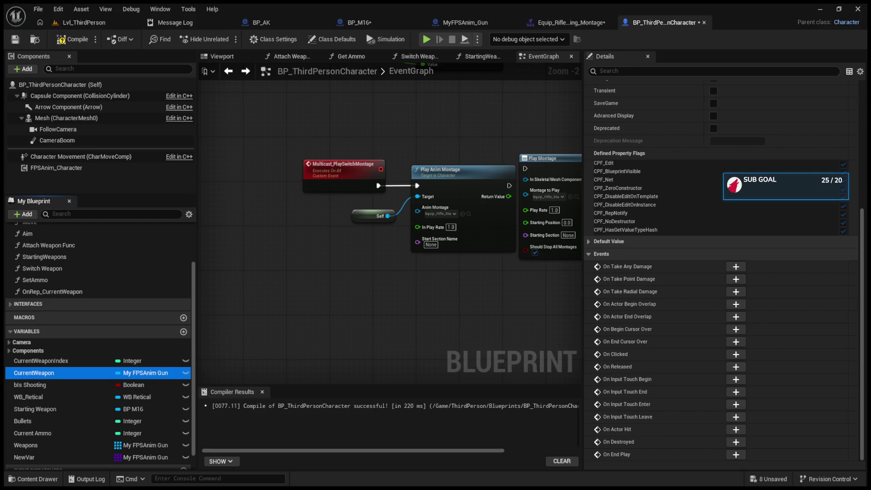
{"action": "scroll", "coordinate": [721, 272], "scroll_direction": "up", "scroll_amount": 5}
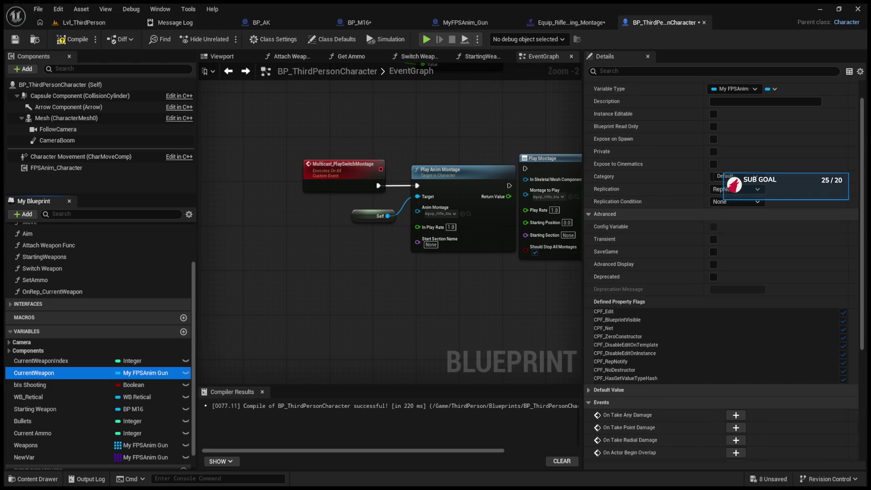
{"action": "left_click", "coordinate": [733, 202]}
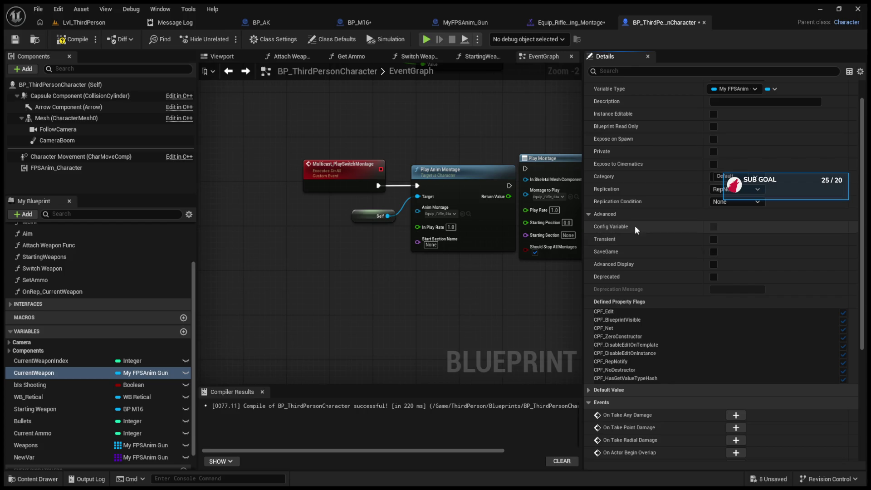
{"action": "scroll", "coordinate": [607, 225], "scroll_direction": "down", "scroll_amount": 5}
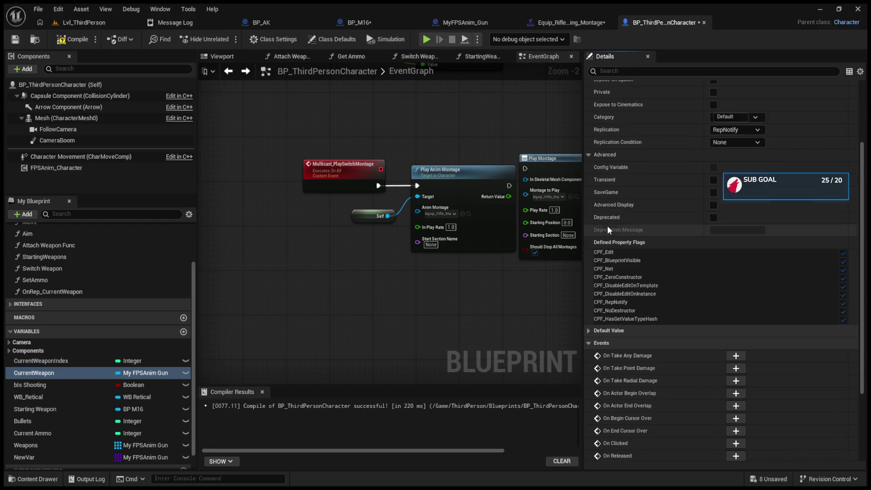
{"action": "left_click", "coordinate": [589, 271]}
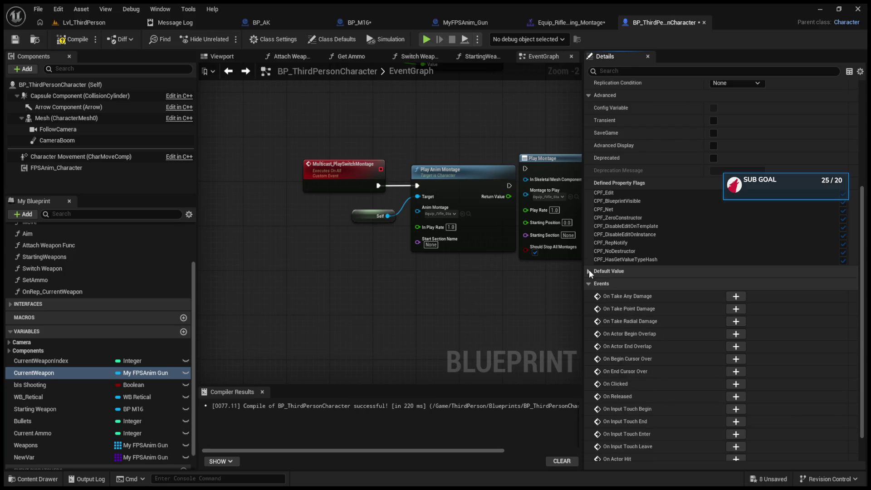
{"action": "left_click", "coordinate": [588, 270]}
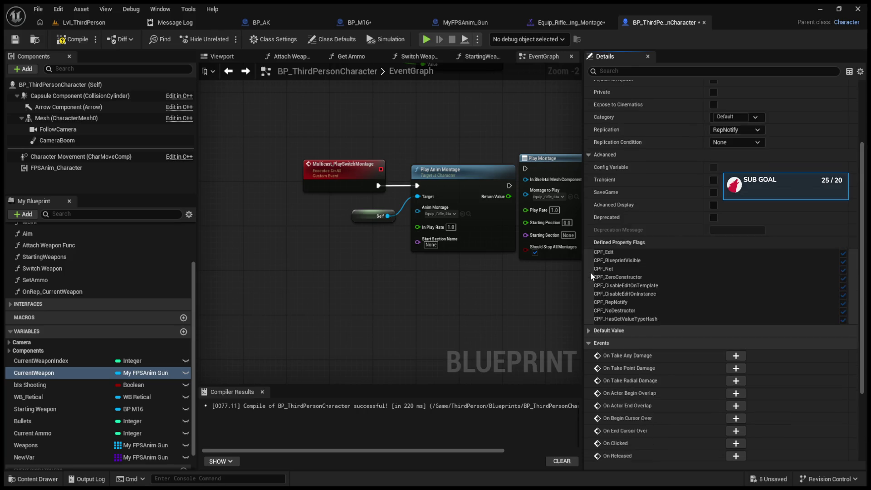
{"action": "scroll", "coordinate": [590, 271], "scroll_direction": "up", "scroll_amount": 6}
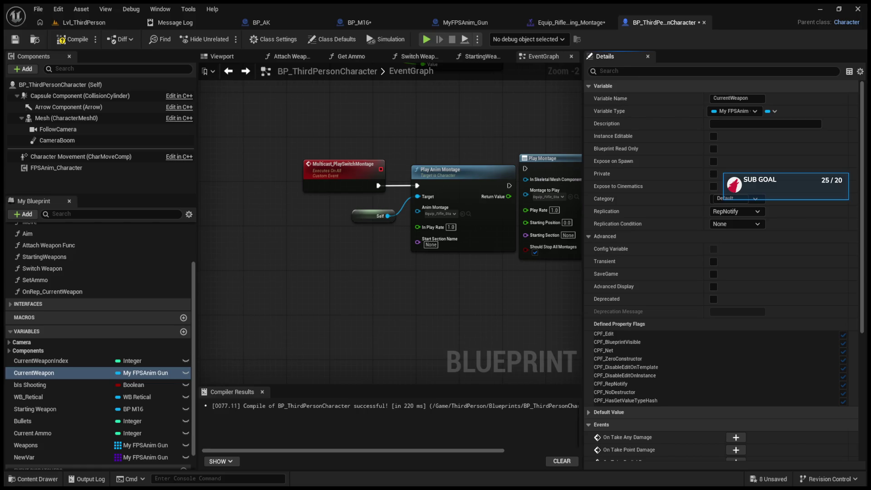
{"action": "left_click", "coordinate": [344, 23]}
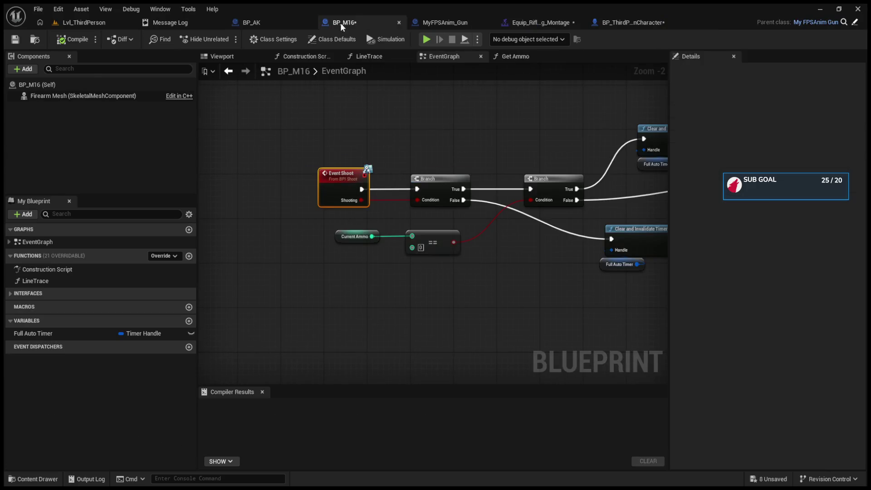
- Pan BP_M16's full-auto nodes, then glance at the character's StartingWeapons and Switch Weapon graphs
{"action": "mouse_move", "coordinate": [290, 159]}
{"action": "left_mouse_down"}
{"action": "mouse_move", "coordinate": [281, 160]}
{"action": "mouse_move", "coordinate": [304, 162]}
{"action": "left_mouse_up"}
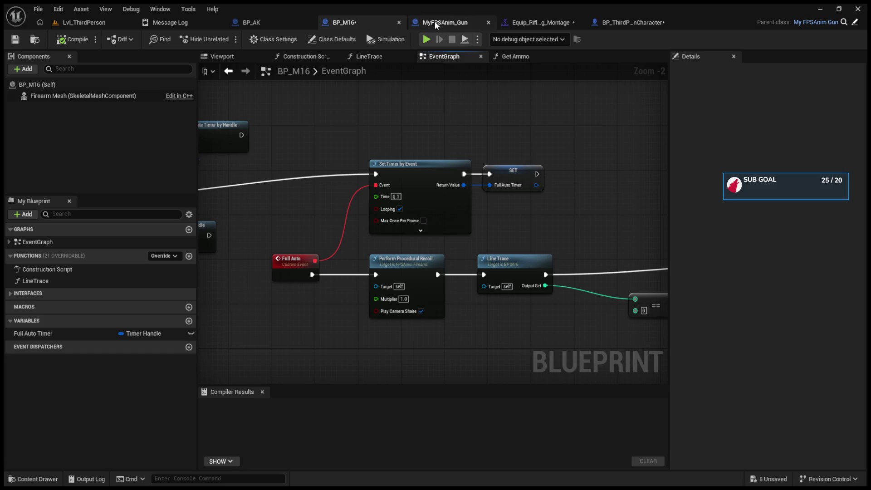
{"action": "left_click", "coordinate": [632, 21]}
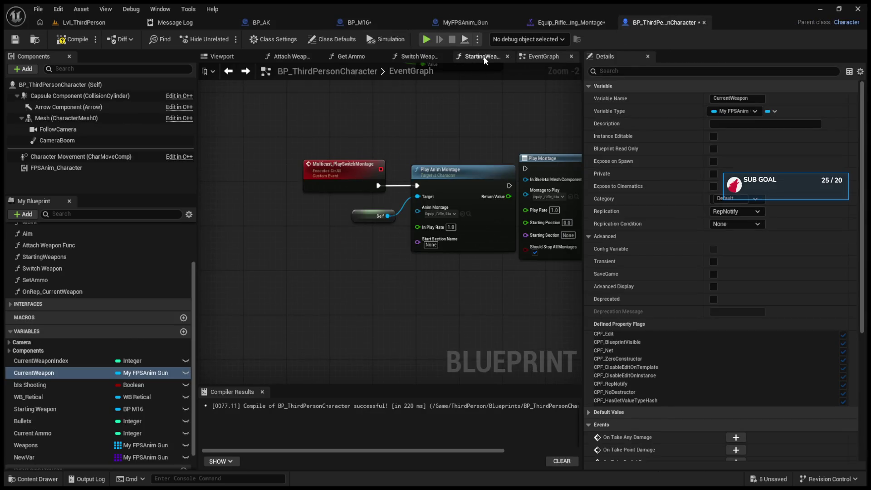
{"action": "left_click", "coordinate": [484, 56]}
{"action": "left_click", "coordinate": [427, 56]}
{"action": "mouse_move", "coordinate": [483, 152]}
{"action": "left_mouse_down"}
{"action": "mouse_move", "coordinate": [366, 166]}
{"action": "mouse_move", "coordinate": [404, 169]}
{"action": "mouse_move", "coordinate": [315, 170]}
{"action": "mouse_move", "coordinate": [382, 170]}
{"action": "mouse_move", "coordinate": [345, 181]}
{"action": "mouse_move", "coordinate": [435, 191]}
{"action": "left_mouse_up"}
- Revisit StartingWeapons, then pan Switch Weapon to show Clear Current Firearm and the Weapons nodes
{"action": "left_click", "coordinate": [483, 56]}
{"action": "mouse_move", "coordinate": [502, 143]}
{"action": "left_mouse_down"}
{"action": "mouse_move", "coordinate": [418, 160]}
{"action": "mouse_move", "coordinate": [412, 237]}
{"action": "left_mouse_up"}
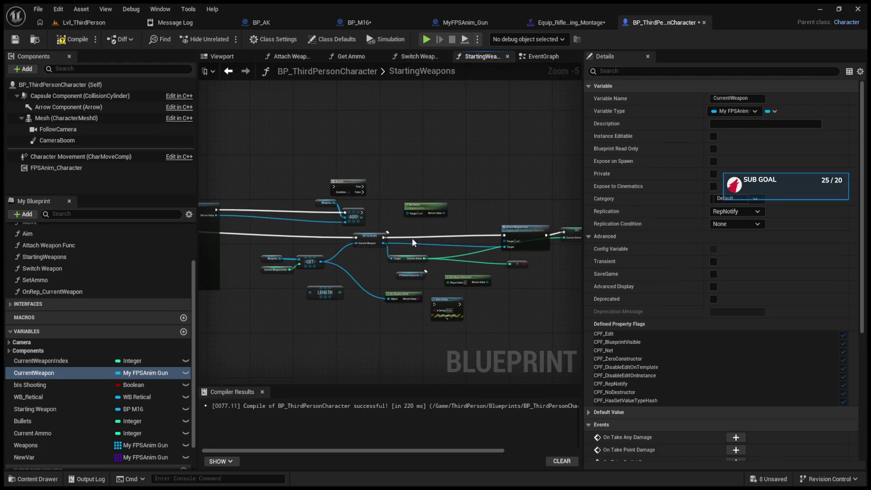
{"action": "scroll", "coordinate": [401, 212], "scroll_direction": "up", "scroll_amount": 2}
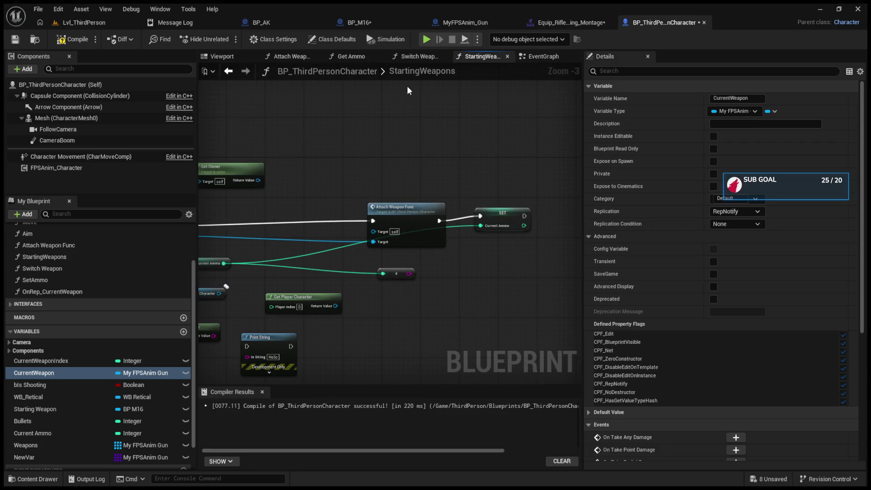
{"action": "left_click", "coordinate": [420, 57]}
{"action": "mouse_move", "coordinate": [429, 168]}
{"action": "left_mouse_down"}
{"action": "mouse_move", "coordinate": [358, 172]}
{"action": "mouse_move", "coordinate": [523, 174]}
{"action": "left_mouse_up"}
{"action": "left_click_drag", "start_coordinate": [354, 175], "coordinate": [473, 177]}
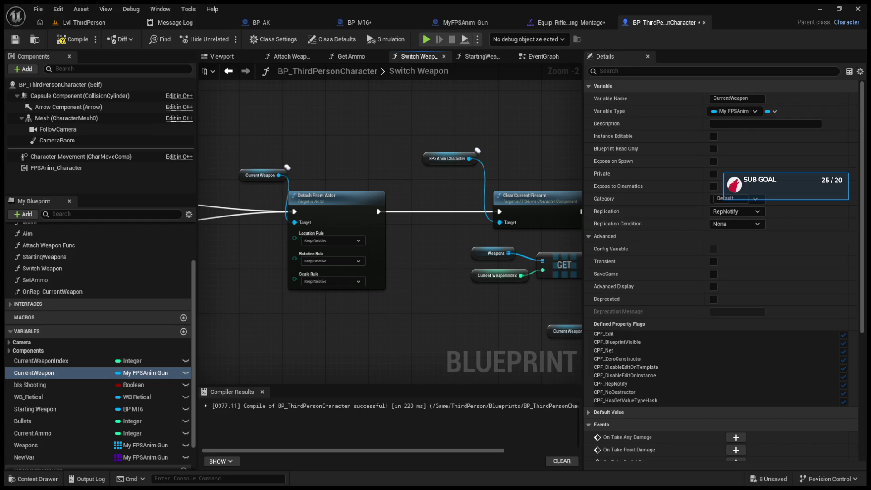
- In BP_ThirdPersonCharacter's EventGraph, inspect the IA_WeaponSwitch input and Server_SwitchWeapon's replication settings
{"action": "scroll", "coordinate": [572, 268], "scroll_direction": "down", "scroll_amount": 2}
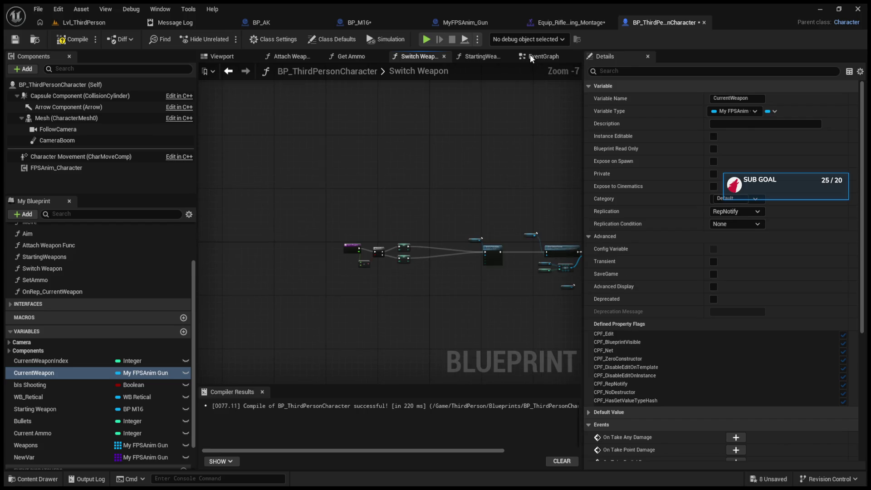
{"action": "left_click", "coordinate": [536, 56]}
{"action": "mouse_move", "coordinate": [315, 179]}
{"action": "left_mouse_down"}
{"action": "mouse_move", "coordinate": [322, 224]}
{"action": "mouse_move", "coordinate": [359, 252]}
{"action": "mouse_move", "coordinate": [359, 305]}
{"action": "left_mouse_up"}
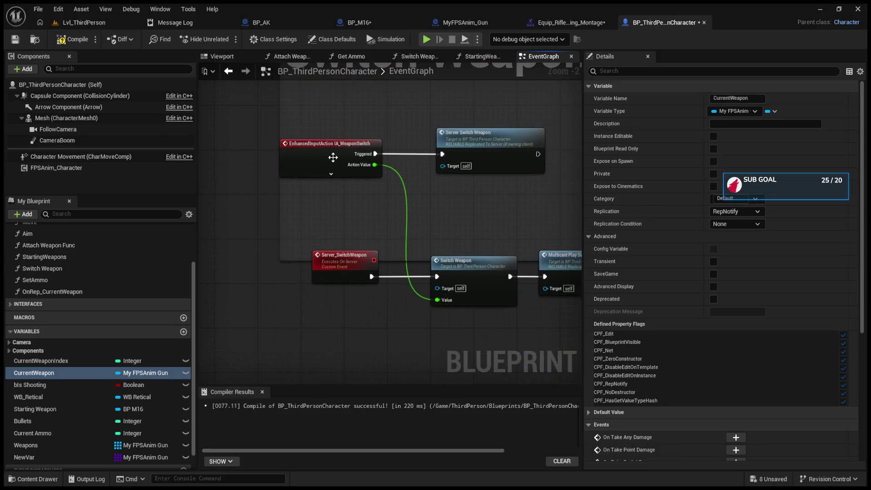
{"action": "left_click", "coordinate": [329, 154]}
{"action": "left_click", "coordinate": [343, 259]}
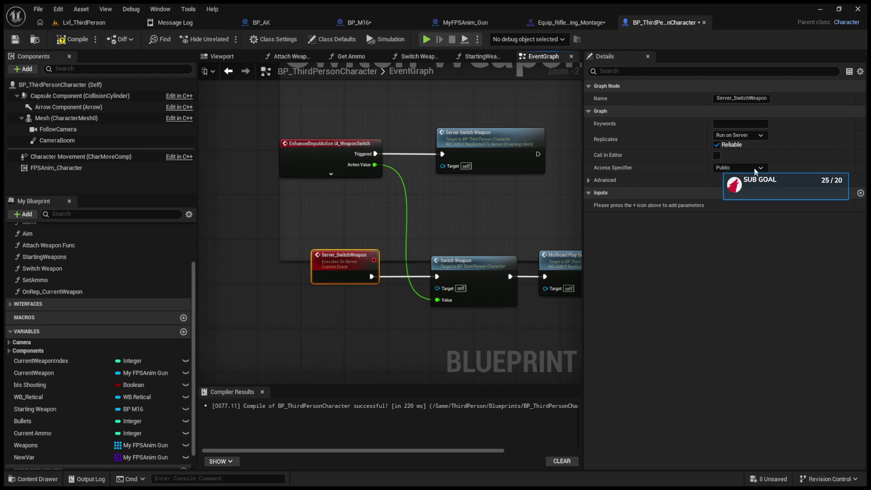
- Pan to the montage nodes and inspect Multicast_PlaySwitchMontage's reliable multicast settings
{"action": "left_click_drag", "start_coordinate": [481, 175], "coordinate": [399, 177]}
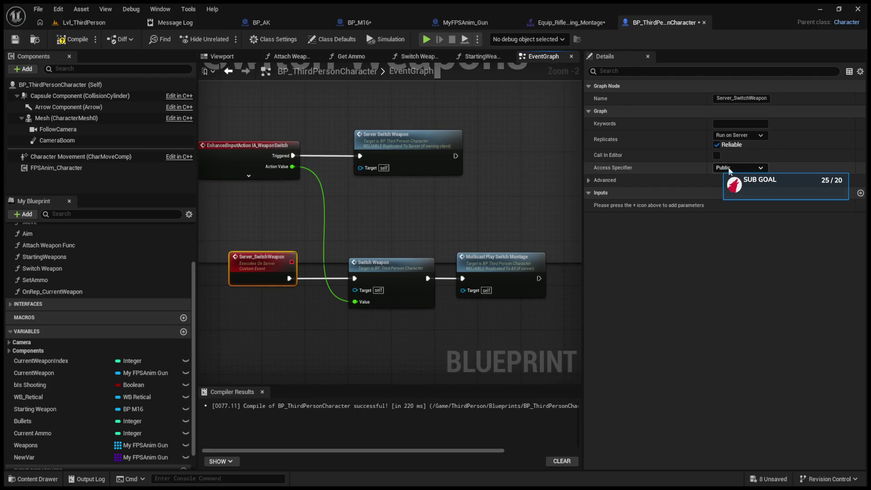
{"action": "left_click_drag", "start_coordinate": [272, 362], "coordinate": [272, 248]}
{"action": "left_click", "coordinate": [256, 290]}
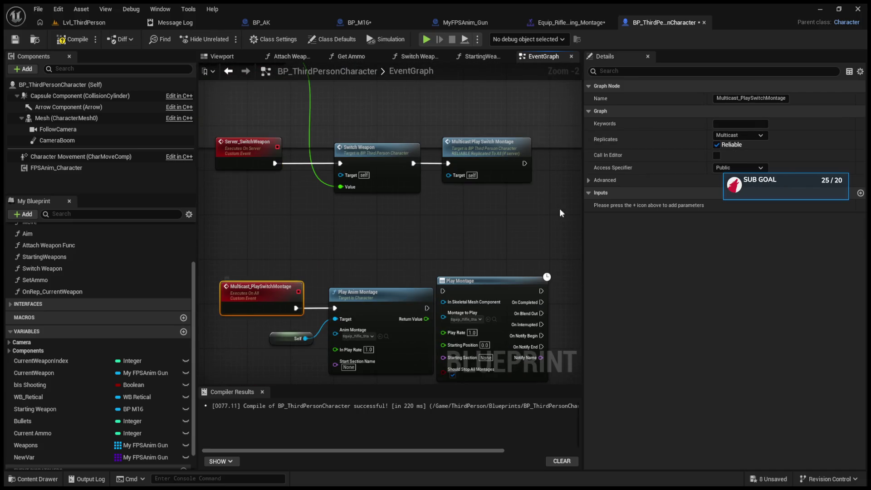
{"action": "mouse_move", "coordinate": [426, 308]}
{"action": "left_mouse_down"}
{"action": "mouse_move", "coordinate": [365, 248]}
{"action": "mouse_move", "coordinate": [390, 228]}
{"action": "mouse_move", "coordinate": [385, 204]}
{"action": "mouse_move", "coordinate": [437, 218]}
{"action": "left_mouse_up"}
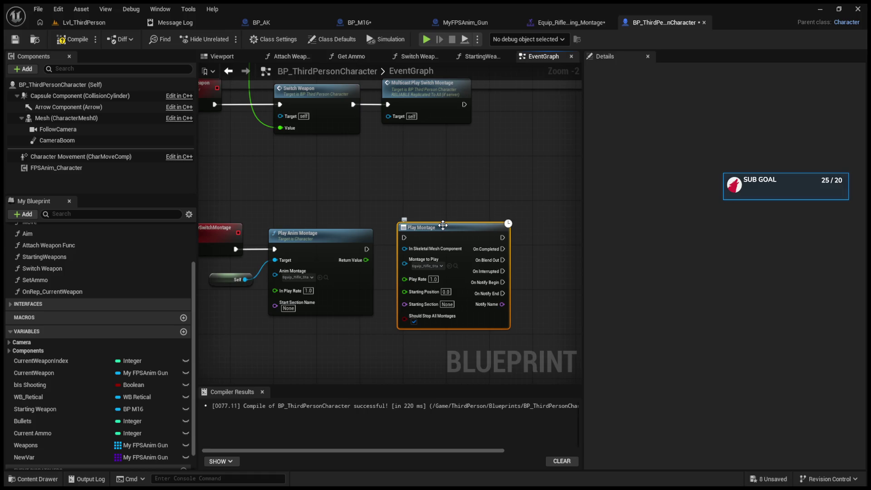
- Delete the Play Montage node and paste a copy of Switch Weapon after Play Anim Montage
{"action": "key", "text": "Delete"}
{"action": "key", "text": "Home"}
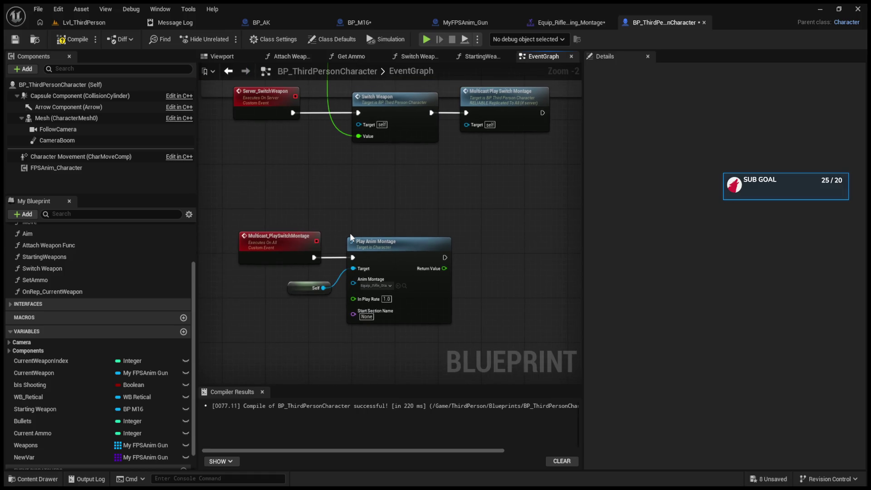
{"action": "left_click", "coordinate": [414, 172]}
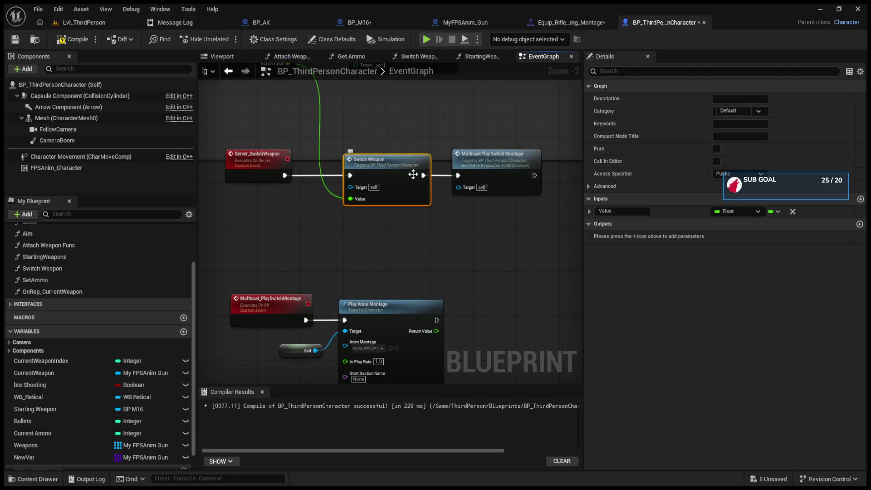
{"action": "key", "text": "ctrl+c"}
{"action": "key", "text": "ctrl+v"}
{"action": "left_click_drag", "start_coordinate": [515, 332], "coordinate": [501, 301]}
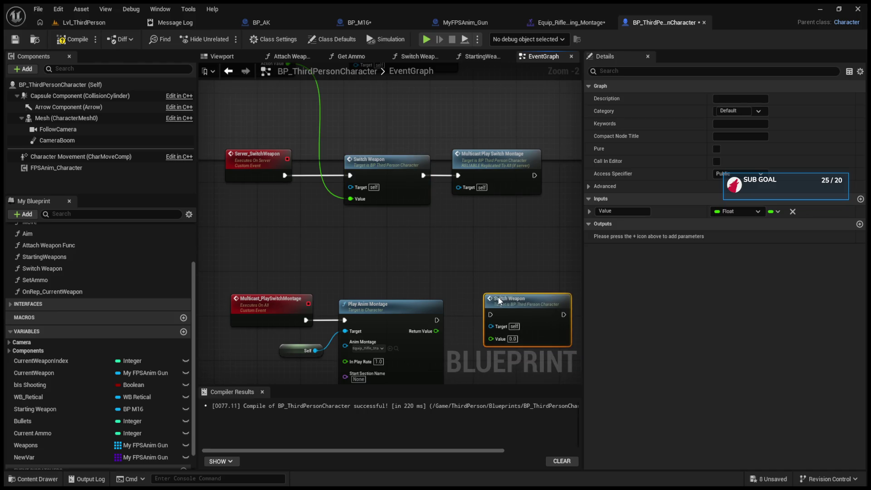
- Wire the copy's Value through a reroute, chain it after Play Anim Montage, and play-test Lvl_ThirdPerson
{"action": "double_click", "coordinate": [323, 182]}
{"action": "left_click_drag", "start_coordinate": [327, 181], "coordinate": [497, 339]}
{"action": "left_click_drag", "start_coordinate": [437, 320], "coordinate": [488, 314]}
{"action": "left_click", "coordinate": [83, 25]}
{"action": "left_click", "coordinate": [223, 40]}
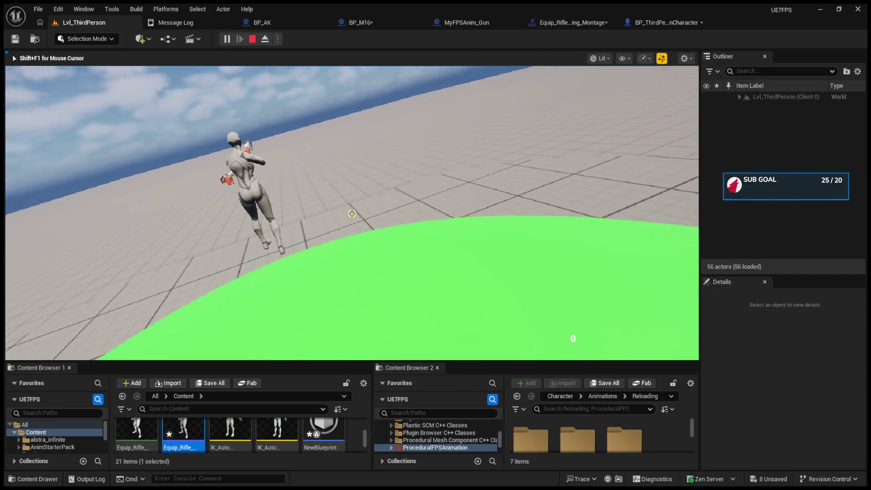
- Switch weapons with key 2 in-game, eject and repossess with F8, then stop the session with Esc
{"action": "key", "text": "2"}
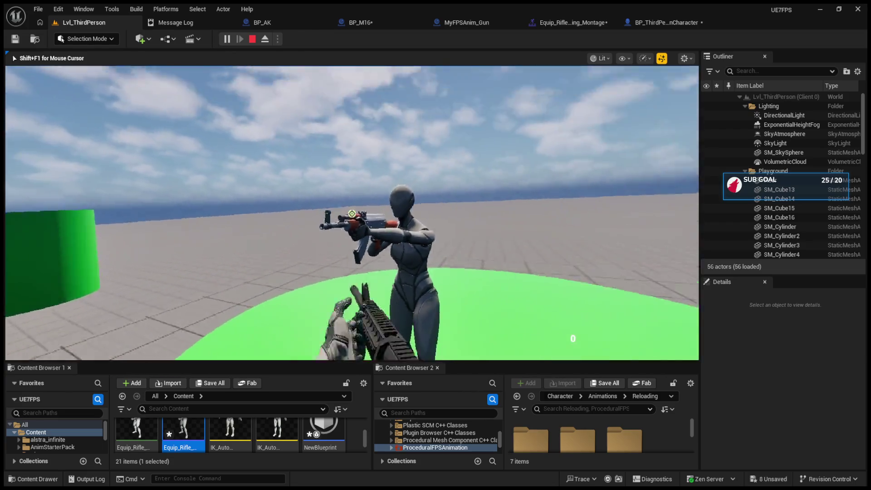
{"action": "key", "text": "F8"}
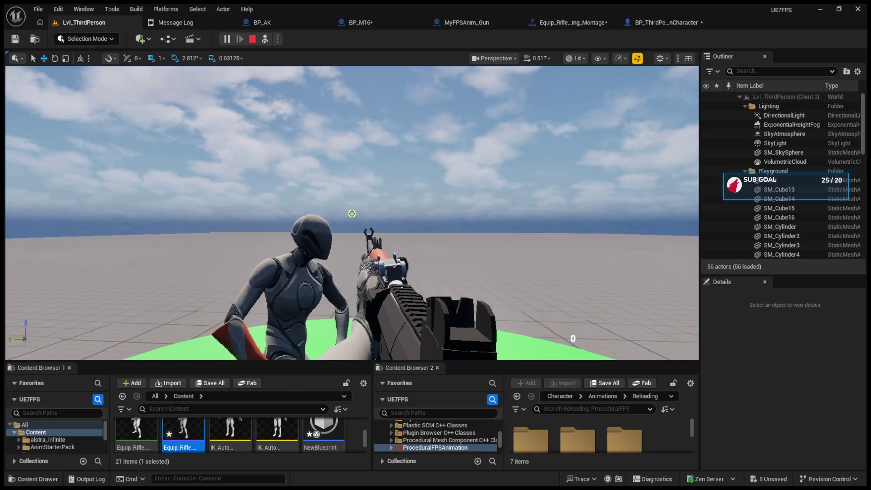
{"action": "key", "text": "F8"}
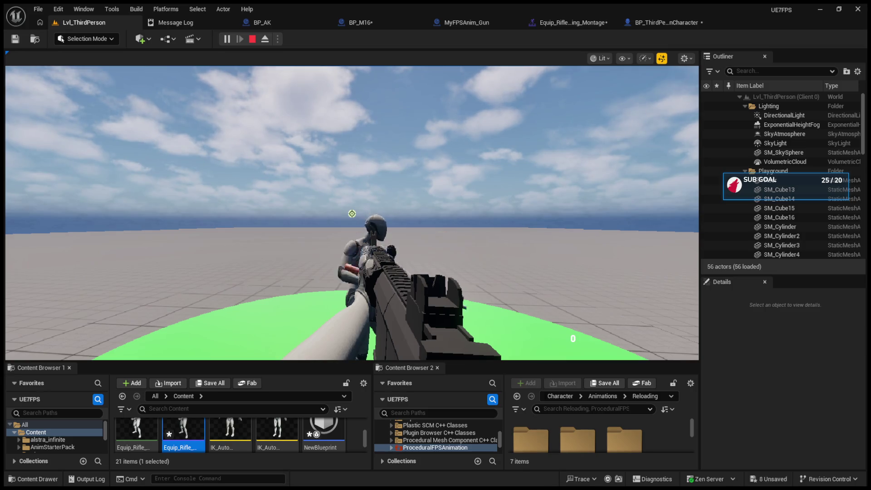
{"action": "key", "text": "Escape"}
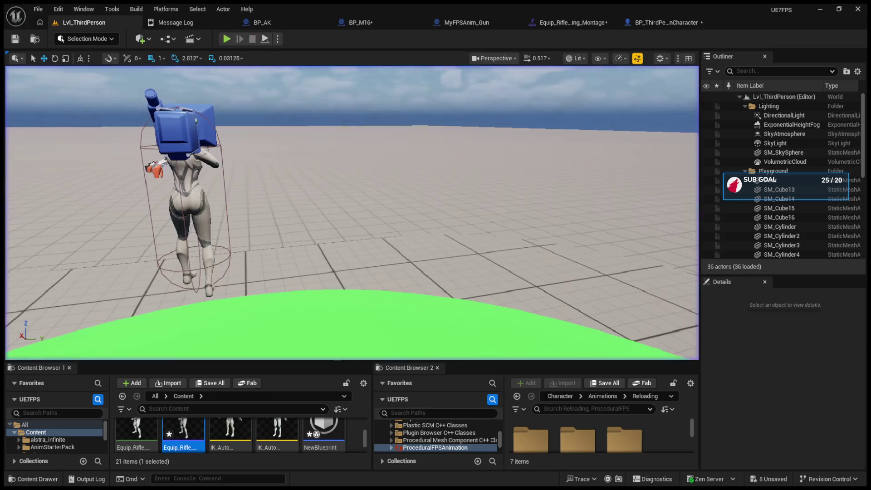
- Look at the BP_AK and level tabs, then bring up BP_ThirdPersonCharacter's EventGraph
{"action": "left_click", "coordinate": [297, 24]}
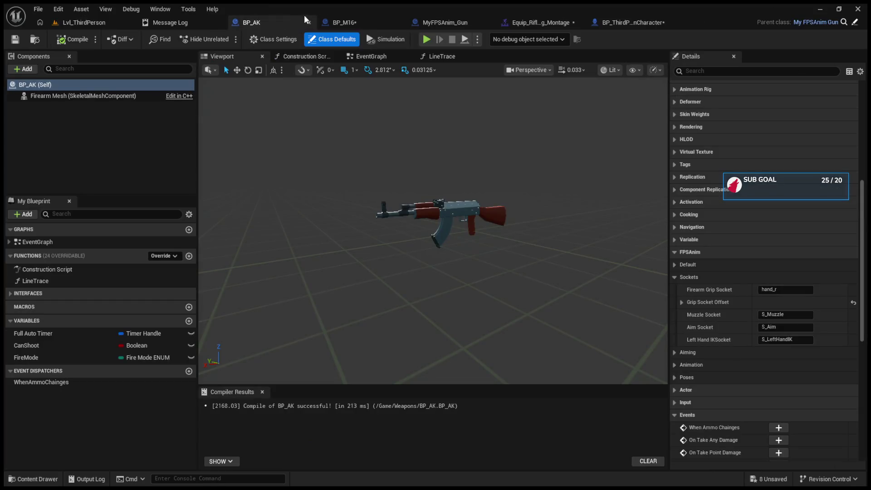
{"action": "left_click", "coordinate": [68, 23]}
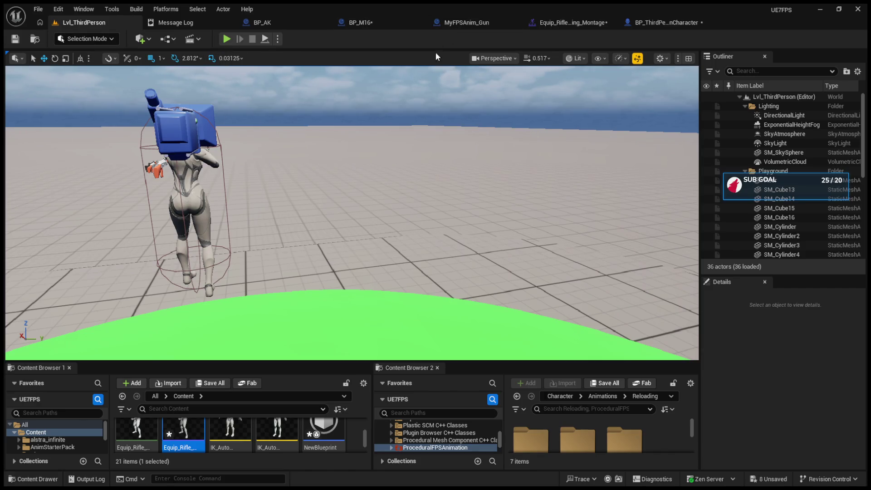
{"action": "left_click", "coordinate": [641, 22]}
{"action": "left_click_drag", "start_coordinate": [521, 229], "coordinate": [520, 206]}
- Break the execution link from Play Anim Montage into the lower Switch Weapon node, then return to Lvl_ThirdPerson
{"action": "left_click", "coordinate": [513, 287]}
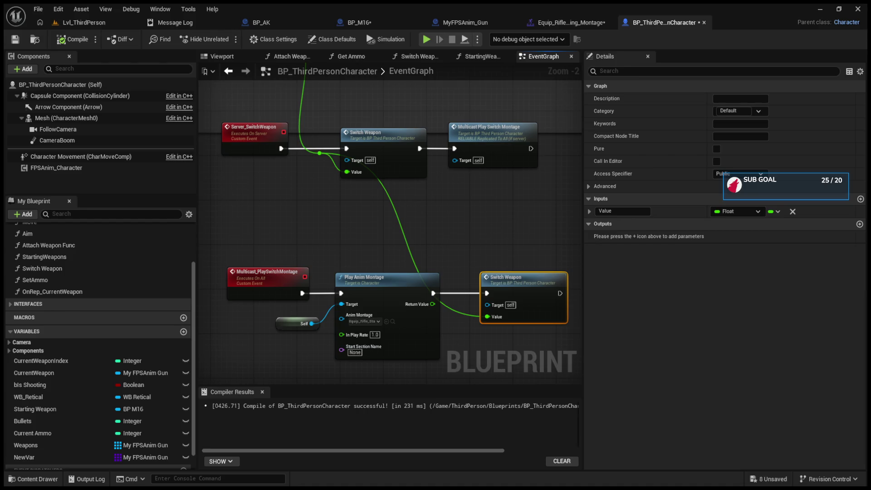
{"action": "left_click", "coordinate": [439, 288]}
{"action": "left_click", "coordinate": [486, 294], "text": "alt"}
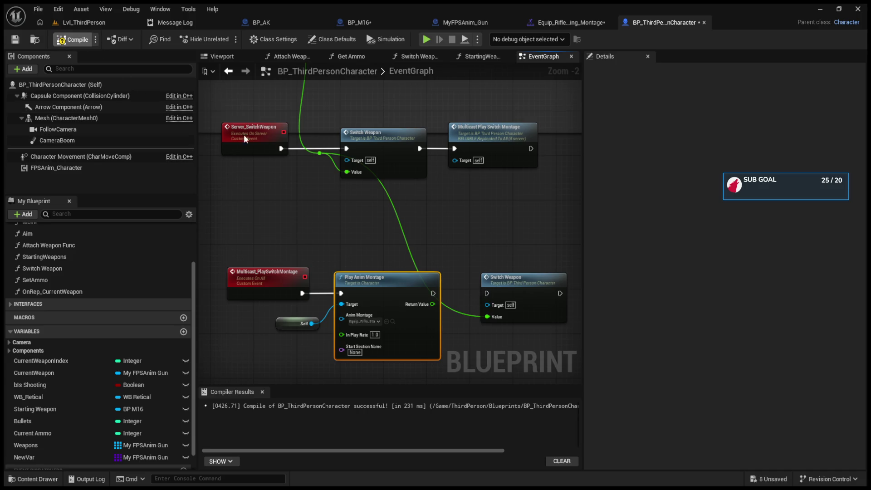
{"action": "left_click", "coordinate": [454, 21]}
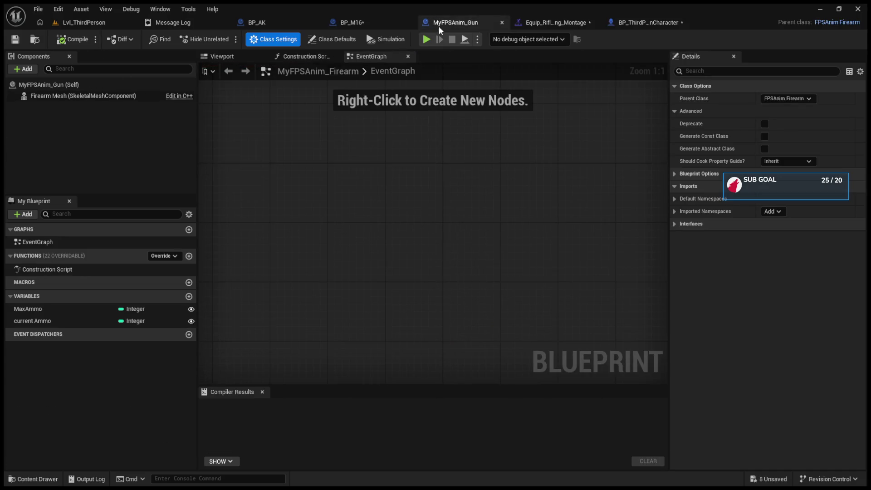
{"action": "left_click", "coordinate": [371, 20]}
{"action": "left_click", "coordinate": [91, 24]}
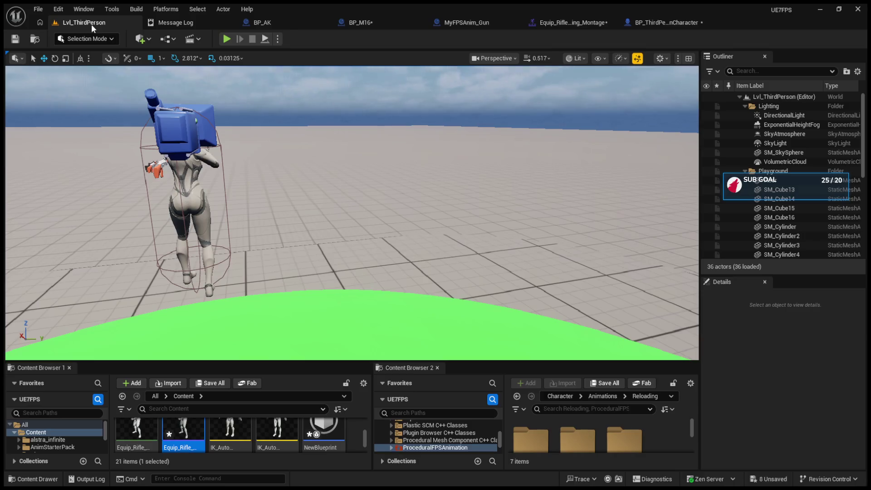
- Enlarge the content browser and briefly open then close the AM_M4_Arms_Reload montage
{"action": "left_click_drag", "start_coordinate": [457, 361], "coordinate": [457, 197]}
{"action": "left_click", "coordinate": [569, 365]}
{"action": "double_click", "coordinate": [564, 362]}
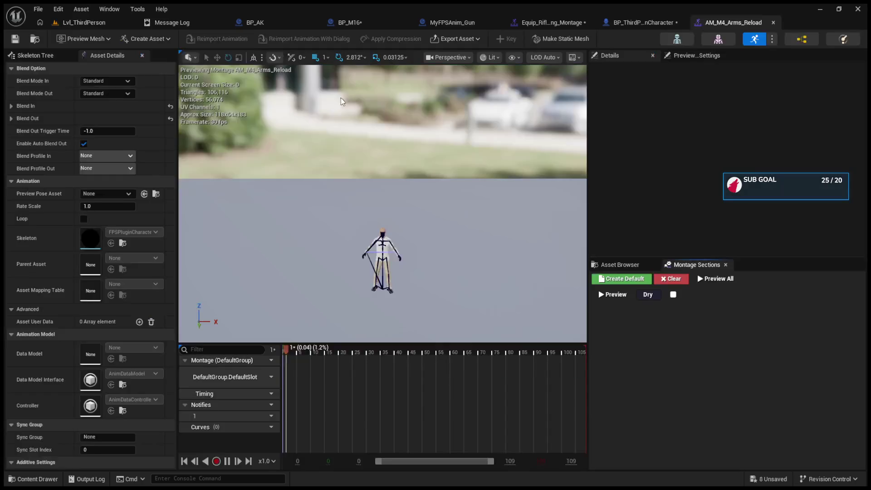
{"action": "left_click", "coordinate": [772, 22]}
{"action": "left_click", "coordinate": [71, 23]}
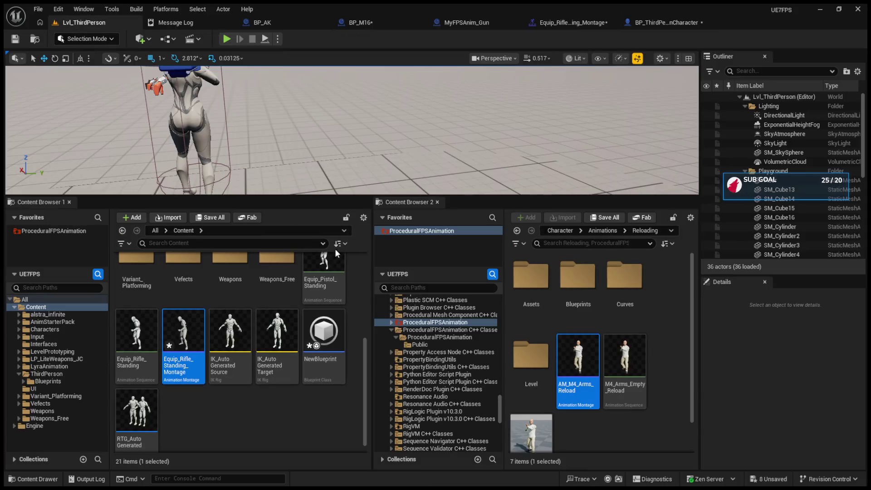
- Open ExampleCharacter from ProceduralFPSAnimation > Blueprints and review its lean, aiming and reload nodes
{"action": "double_click", "coordinate": [577, 274]}
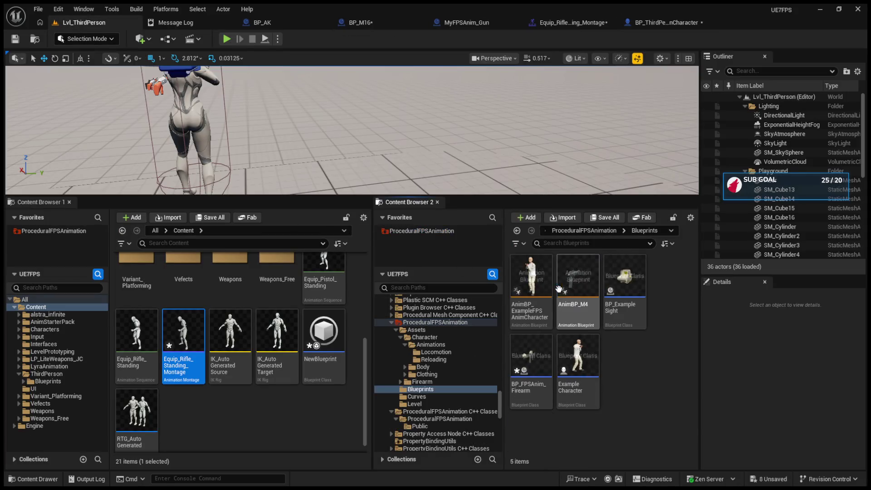
{"action": "left_click", "coordinate": [592, 386]}
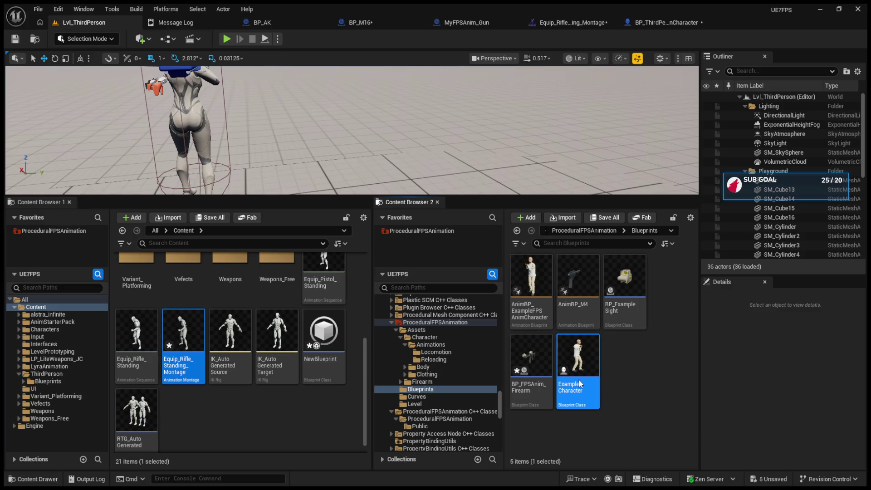
{"action": "double_click", "coordinate": [578, 379]}
{"action": "scroll", "coordinate": [363, 305], "scroll_direction": "up", "scroll_amount": 3}
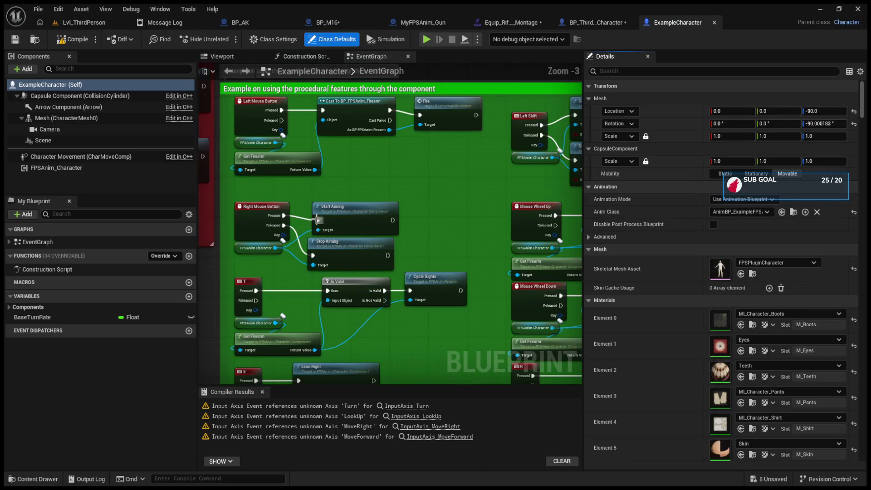
{"action": "mouse_move", "coordinate": [419, 225]}
{"action": "left_mouse_down"}
{"action": "mouse_move", "coordinate": [424, 205]}
{"action": "mouse_move", "coordinate": [386, 172]}
{"action": "mouse_move", "coordinate": [303, 169]}
{"action": "left_mouse_up"}
{"action": "left_click_drag", "start_coordinate": [347, 188], "coordinate": [339, 342]}
{"action": "mouse_move", "coordinate": [382, 201]}
{"action": "left_mouse_down"}
{"action": "mouse_move", "coordinate": [371, 259]}
{"action": "mouse_move", "coordinate": [380, 247]}
{"action": "mouse_move", "coordinate": [385, 290]}
{"action": "mouse_move", "coordinate": [407, 275]}
{"action": "mouse_move", "coordinate": [351, 213]}
{"action": "mouse_move", "coordinate": [356, 237]}
{"action": "mouse_move", "coordinate": [371, 195]}
{"action": "mouse_move", "coordinate": [476, 183]}
{"action": "left_mouse_up"}
- Examine ExampleCharacter's SpawnActor firearm nodes and the Switch Has Authority node
{"action": "scroll", "coordinate": [350, 199], "scroll_direction": "down", "scroll_amount": 1}
{"action": "scroll", "coordinate": [376, 193], "scroll_direction": "up", "scroll_amount": 2}
{"action": "mouse_move", "coordinate": [272, 191]}
{"action": "left_mouse_down"}
{"action": "mouse_move", "coordinate": [399, 195]}
{"action": "mouse_move", "coordinate": [344, 197]}
{"action": "left_mouse_up"}
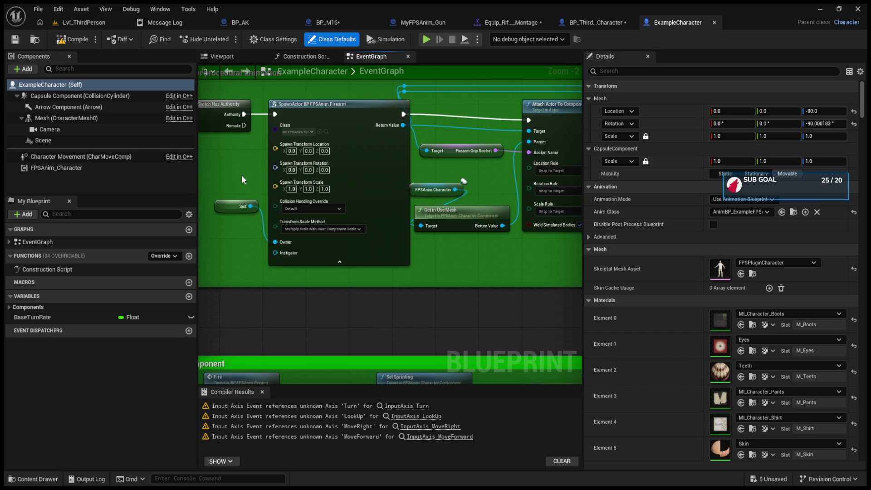
{"action": "mouse_move", "coordinate": [242, 179]}
{"action": "left_mouse_down"}
{"action": "mouse_move", "coordinate": [267, 180]}
{"action": "mouse_move", "coordinate": [261, 188]}
{"action": "mouse_move", "coordinate": [288, 153]}
{"action": "left_mouse_up"}
{"action": "left_click", "coordinate": [280, 138]}
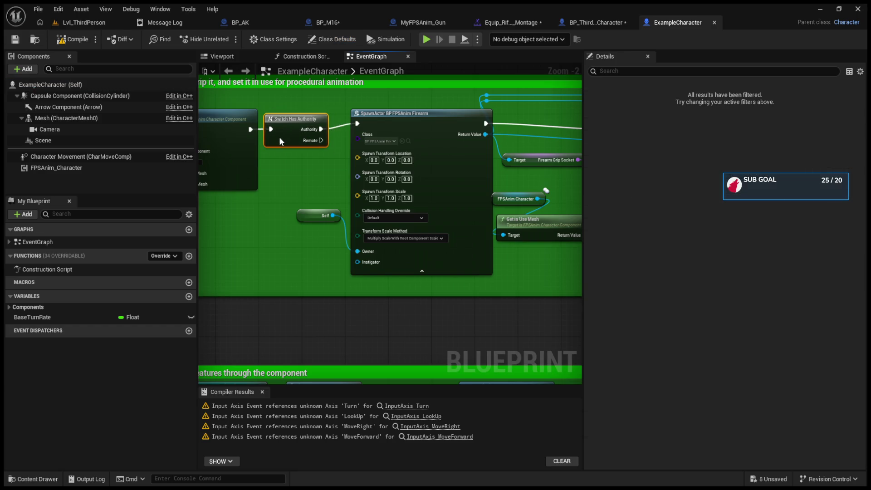
- Review the procedural-features, movement and firearm example blocks, then go back to BP_ThirdPersonCharacter
{"action": "mouse_move", "coordinate": [277, 198]}
{"action": "left_mouse_down"}
{"action": "mouse_move", "coordinate": [416, 229]}
{"action": "mouse_move", "coordinate": [471, 160]}
{"action": "left_mouse_up"}
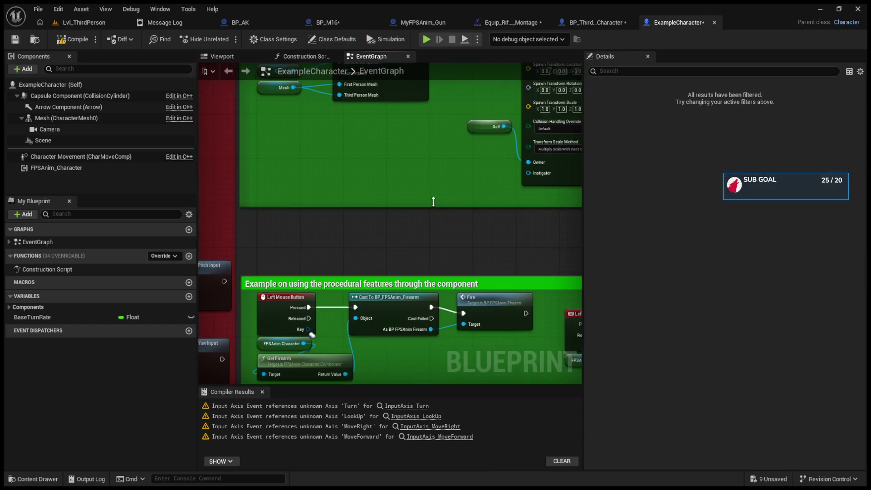
{"action": "left_click_drag", "start_coordinate": [340, 262], "coordinate": [340, 214]}
{"action": "scroll", "coordinate": [344, 209], "scroll_direction": "down", "scroll_amount": 1}
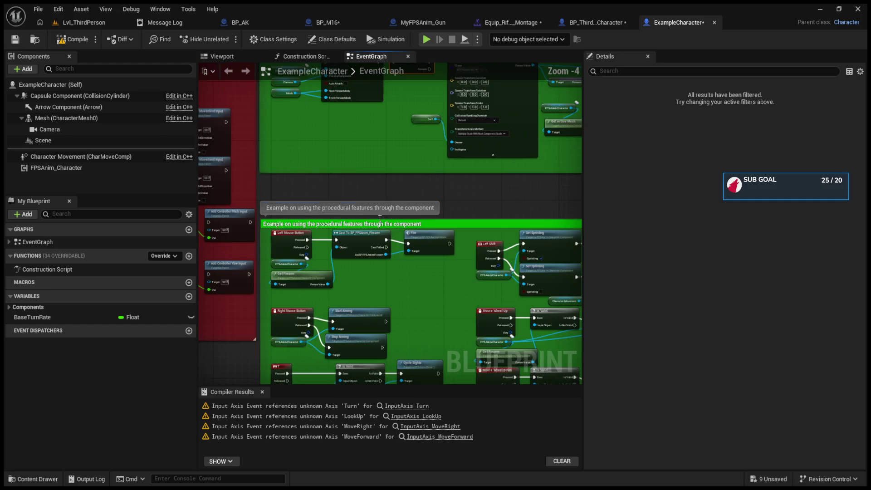
{"action": "scroll", "coordinate": [349, 210], "scroll_direction": "down", "scroll_amount": 1}
{"action": "mouse_move", "coordinate": [449, 236]}
{"action": "left_mouse_down"}
{"action": "mouse_move", "coordinate": [513, 316]}
{"action": "mouse_move", "coordinate": [424, 300]}
{"action": "left_mouse_up"}
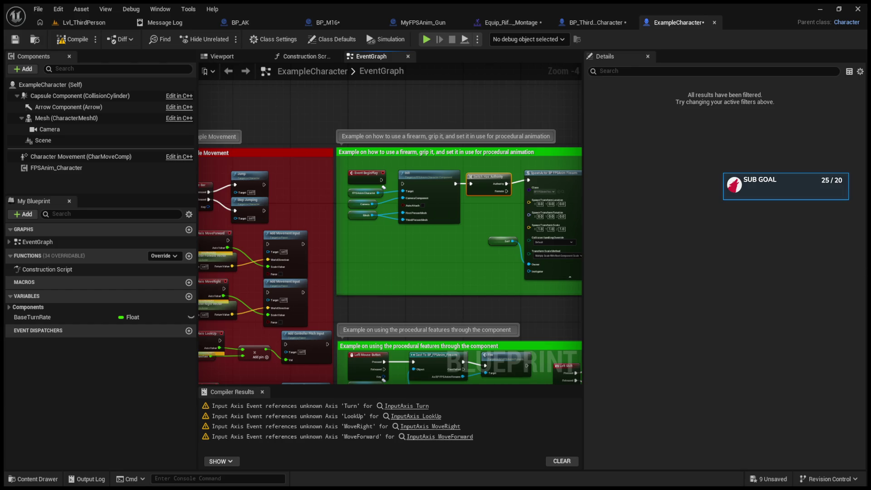
{"action": "left_click", "coordinate": [586, 23]}
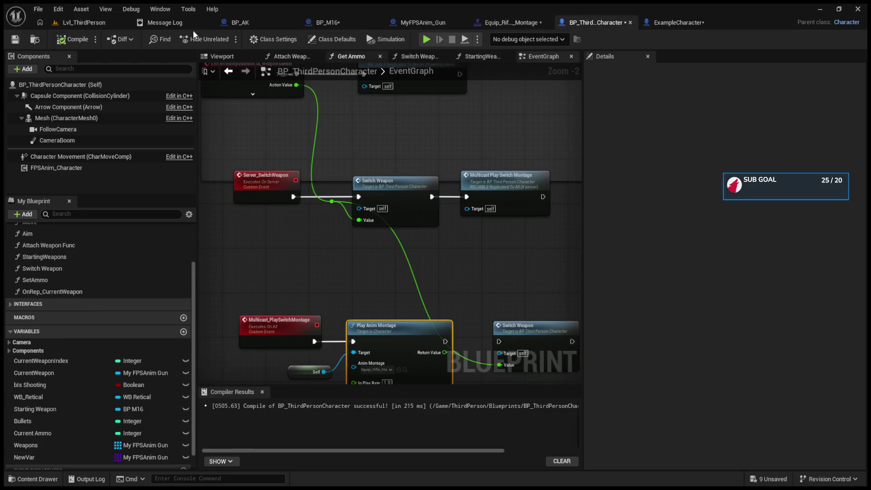
{"action": "left_click", "coordinate": [97, 23]}
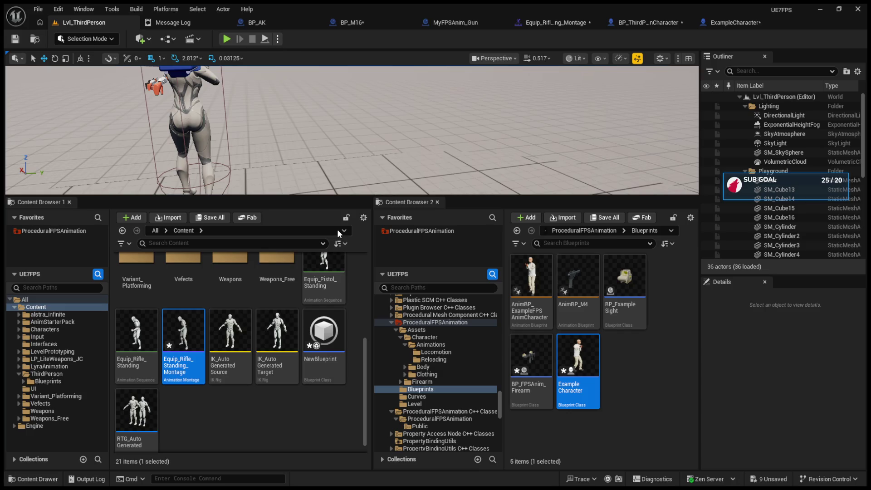
{"action": "left_click", "coordinate": [256, 22]}
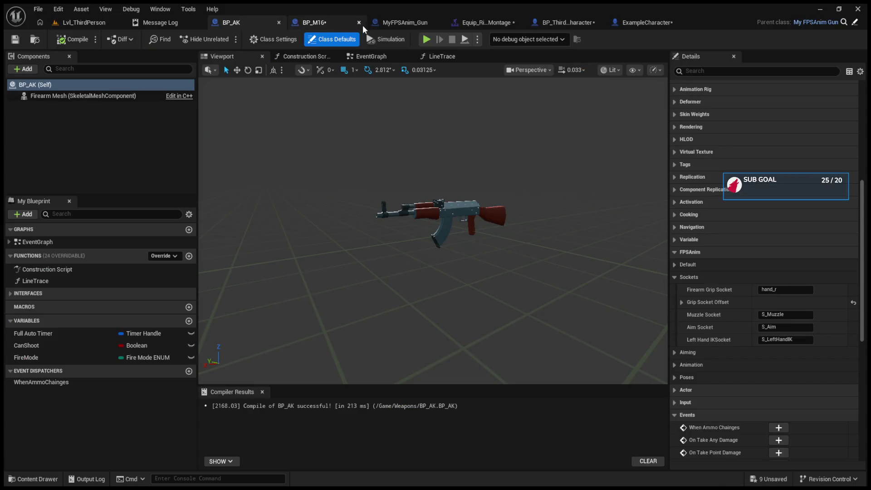
{"action": "left_click", "coordinate": [546, 23]}
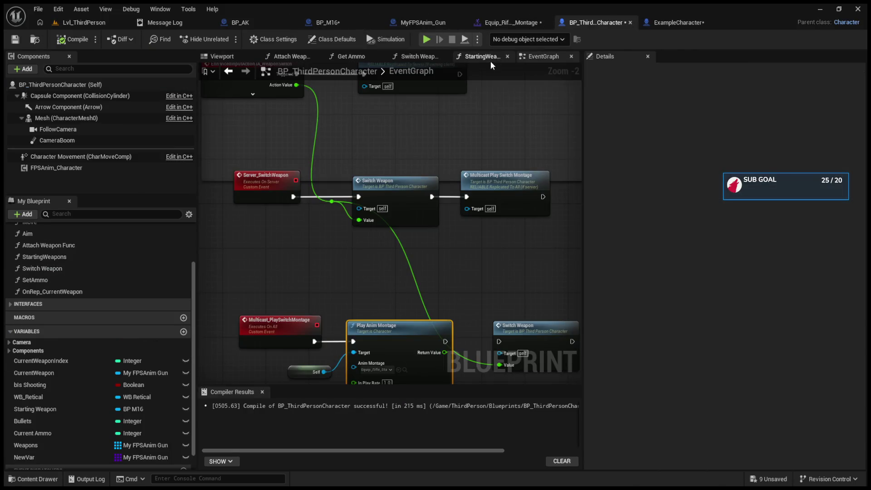
{"action": "scroll", "coordinate": [402, 182], "scroll_direction": "down", "scroll_amount": 2}
{"action": "scroll", "coordinate": [429, 264], "scroll_direction": "up", "scroll_amount": 1}
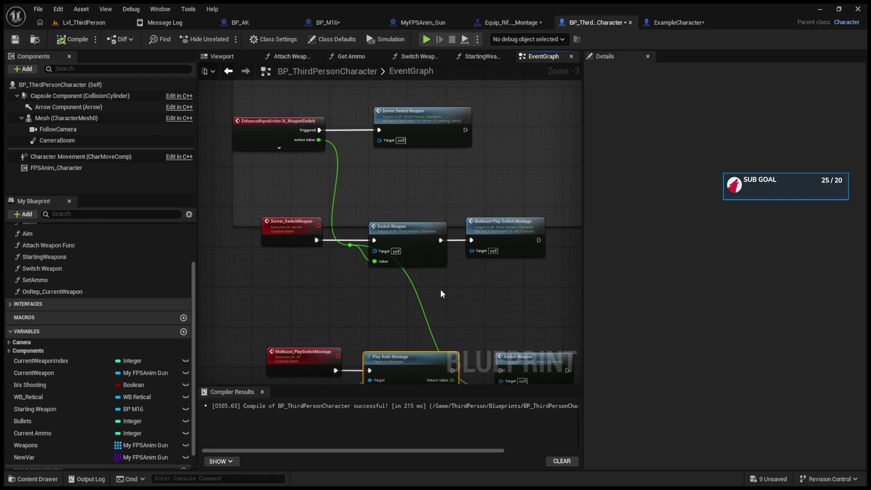
{"action": "left_click_drag", "start_coordinate": [496, 315], "coordinate": [490, 256]}
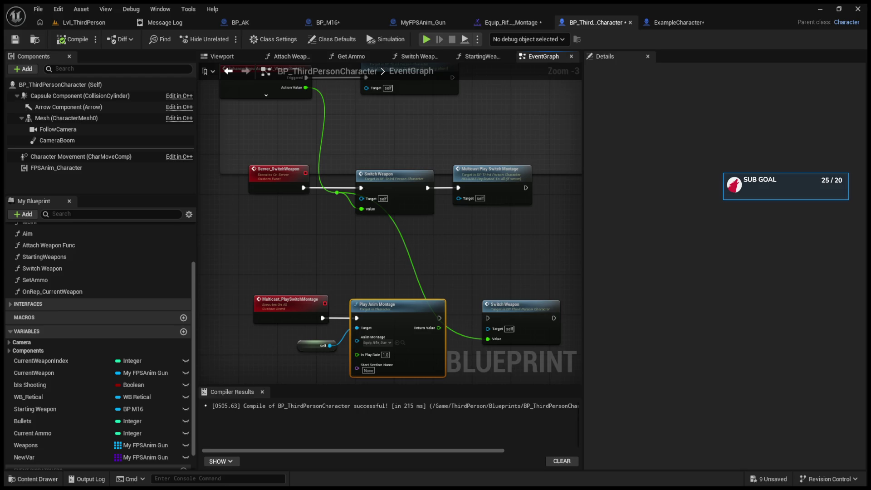
- Select the CurrentWeapon variable to see its RepNotify replication in Details
{"action": "left_click", "coordinate": [34, 372]}
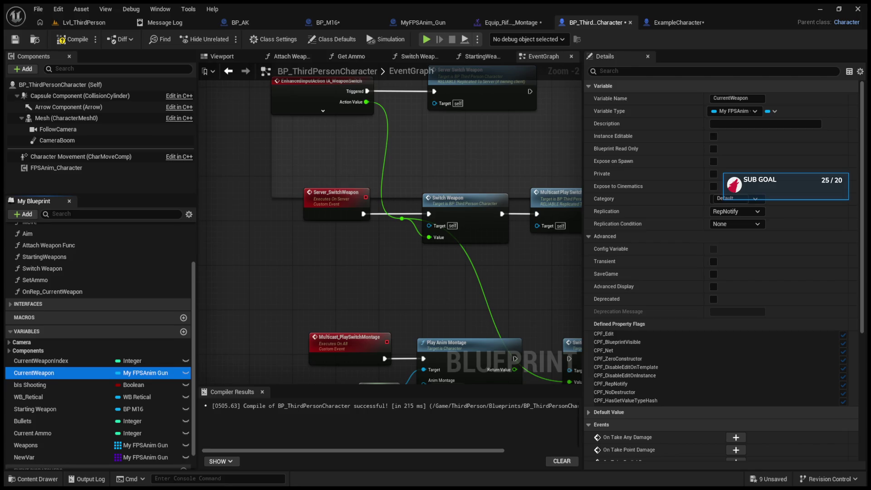
- Inspect the Server_SwitchWeapon and Multicast_PlaySwitchMontage events and their Play Anim Montage and Switch Weapon nodes
{"action": "left_click", "coordinate": [283, 200]}
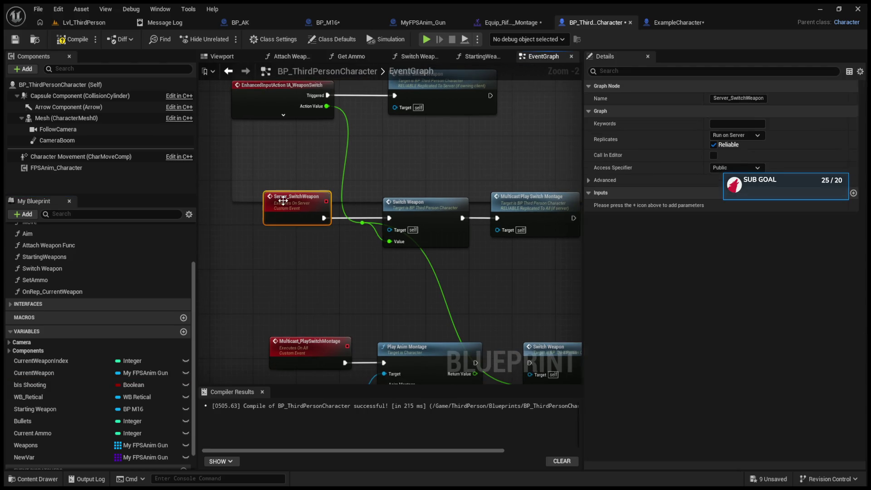
{"action": "left_click", "coordinate": [289, 343]}
{"action": "left_click", "coordinate": [291, 202]}
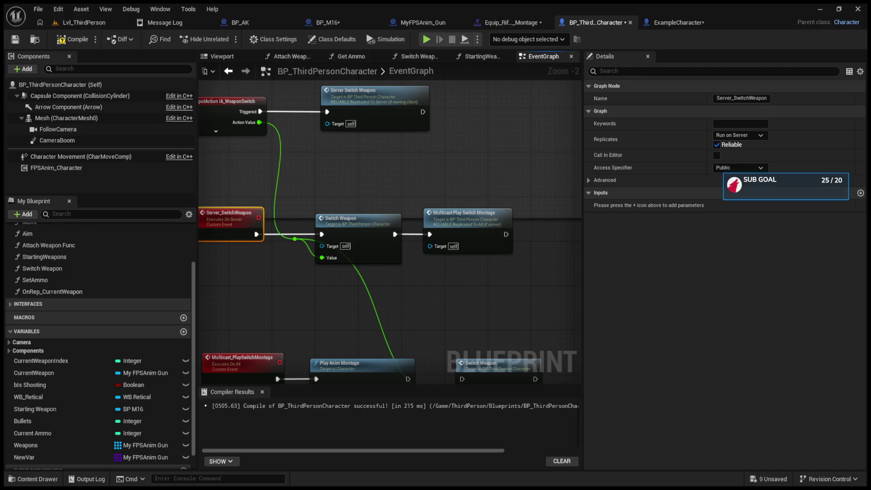
{"action": "left_click_drag", "start_coordinate": [497, 325], "coordinate": [495, 254]}
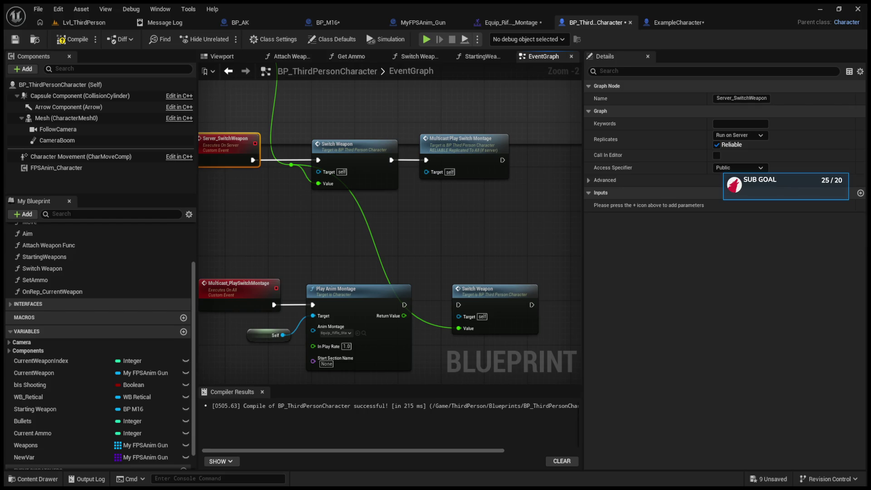
{"action": "left_click_drag", "start_coordinate": [430, 375], "coordinate": [414, 294]}
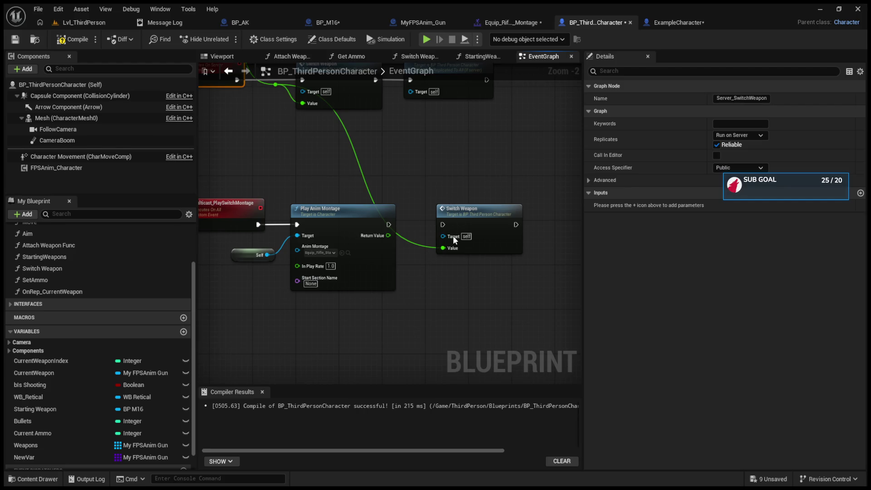
- Pan to the Server_SwitchWeapon chain and drag the spare Multicast Play Switch Montage node out of the top row
{"action": "left_click", "coordinate": [449, 271]}
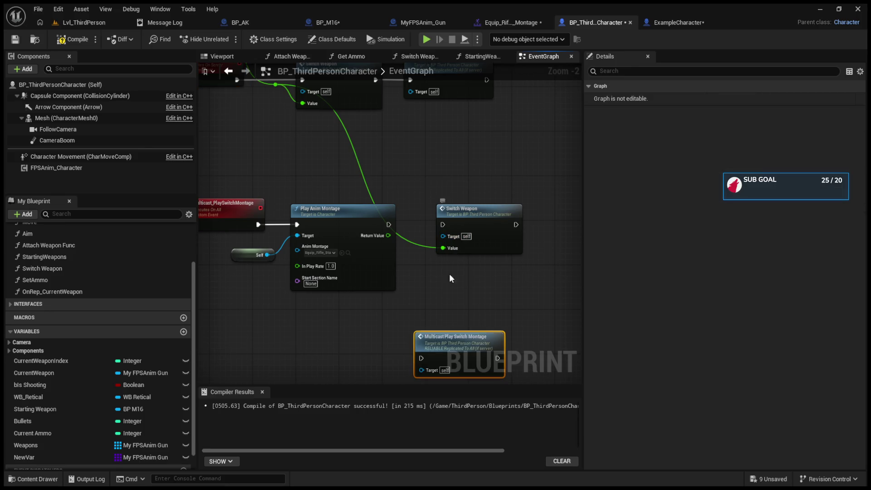
{"action": "mouse_move", "coordinate": [440, 266]}
{"action": "left_mouse_down"}
{"action": "mouse_move", "coordinate": [444, 353]}
{"action": "mouse_move", "coordinate": [459, 370]}
{"action": "left_mouse_up"}
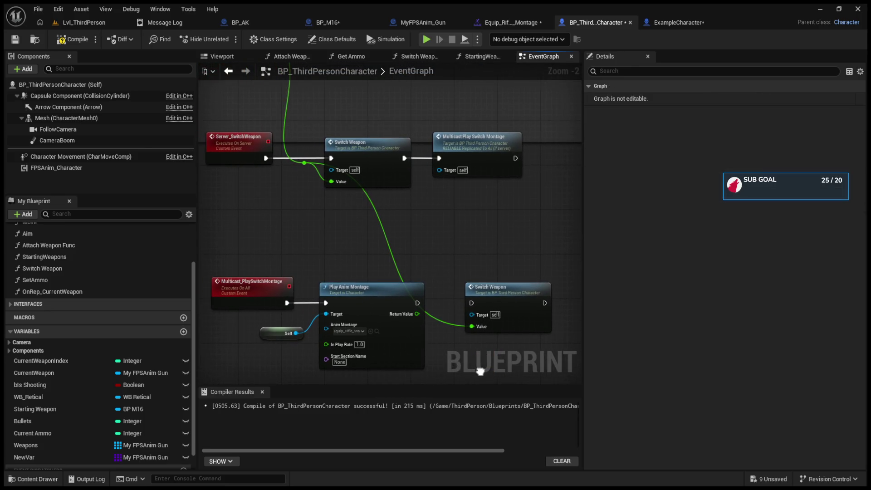
{"action": "left_click_drag", "start_coordinate": [462, 135], "coordinate": [460, 325]}
- Delete the spare Multicast Play Switch Montage node and run a quick Simulate test
{"action": "key", "text": "Delete"}
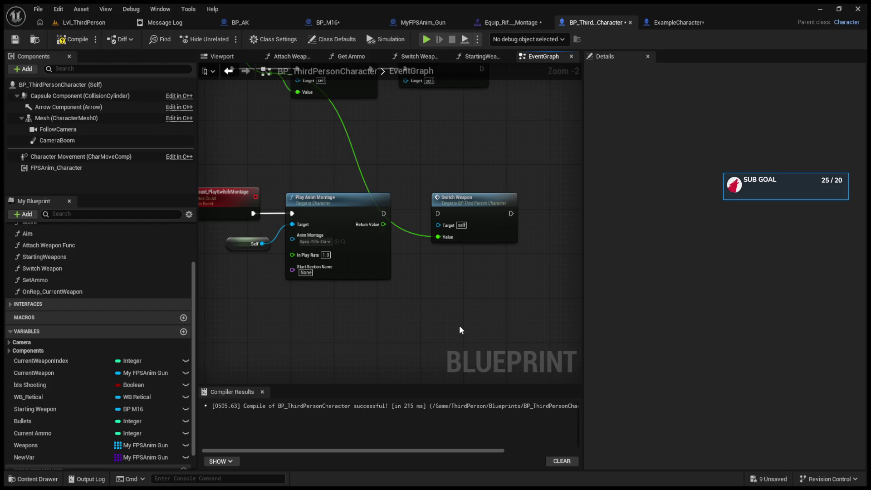
{"action": "key", "text": "alt+s"}
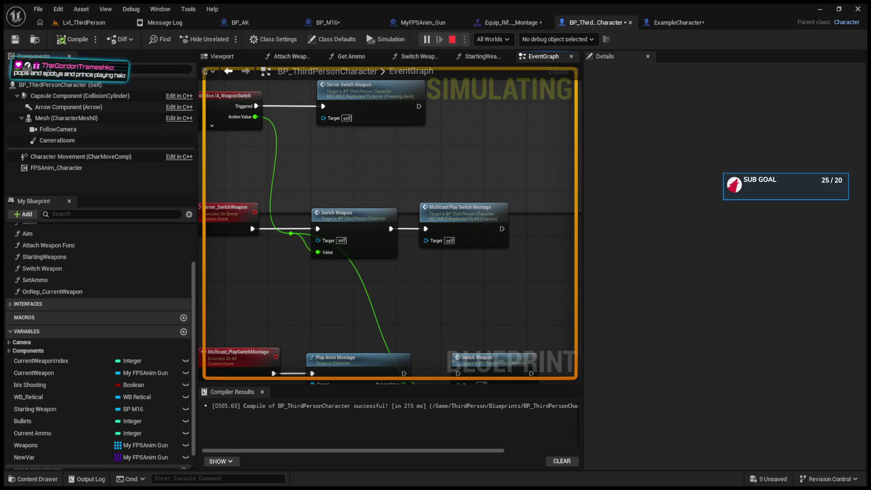
{"action": "key", "text": "Escape"}
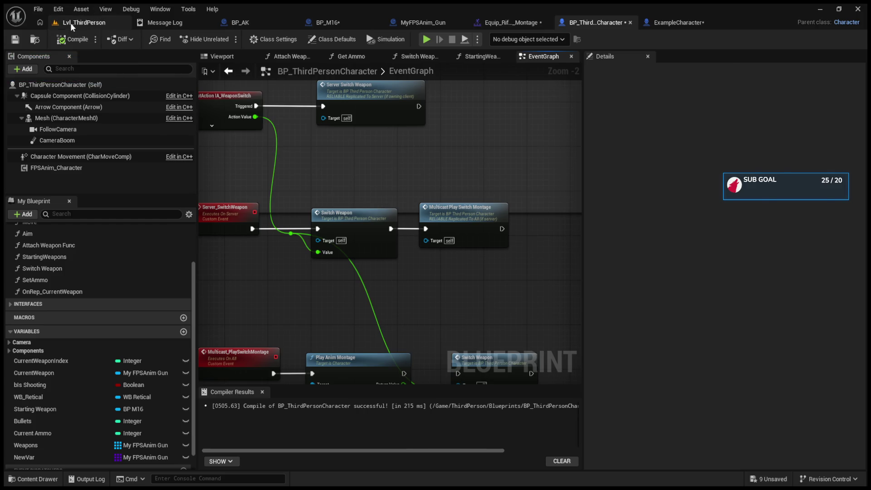
- Play-test Lvl_ThirdPerson in an enlarged game view, then stop it with Esc
{"action": "left_click", "coordinate": [70, 23]}
{"action": "key", "text": "F8"}
{"action": "mouse_move", "coordinate": [299, 196]}
{"action": "left_mouse_down"}
{"action": "mouse_move", "coordinate": [300, 340]}
{"action": "mouse_move", "coordinate": [300, 331]}
{"action": "left_mouse_up"}
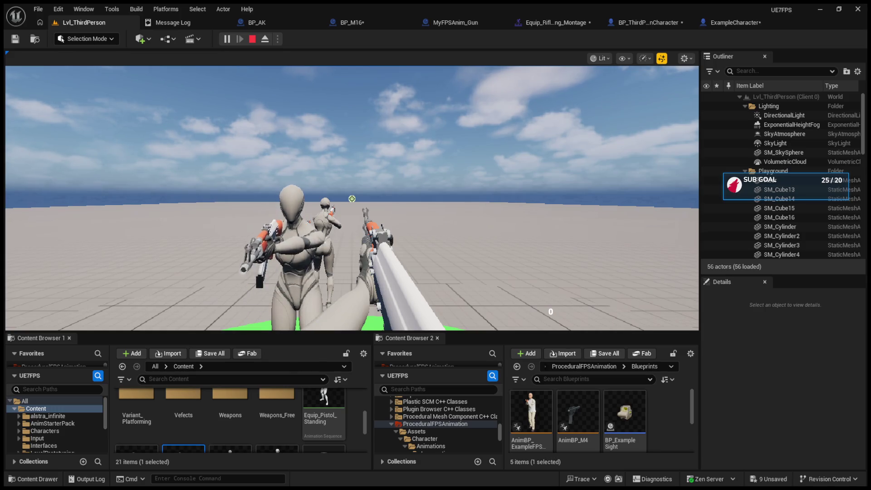
{"action": "key", "text": "Escape"}
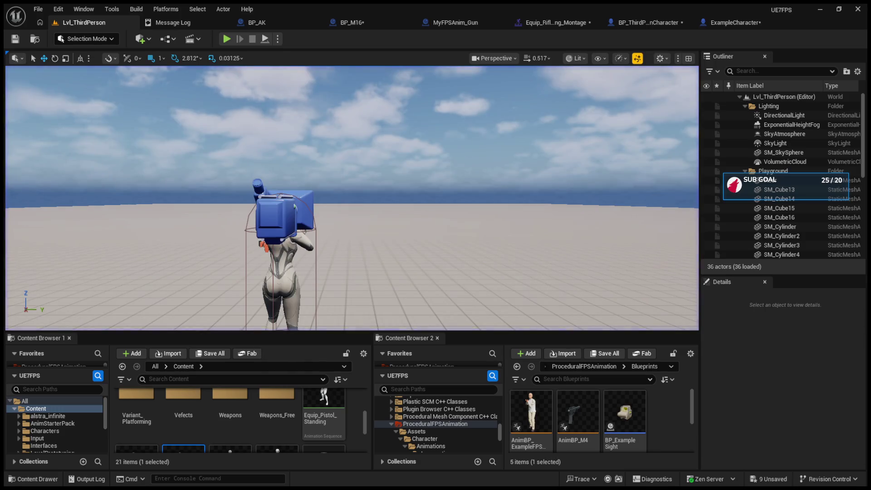
- Glance at the MyFPSAnim_Gun blueprint, then return to BP_ThirdPersonCharacter's EventGraph
{"action": "left_click", "coordinate": [453, 22]}
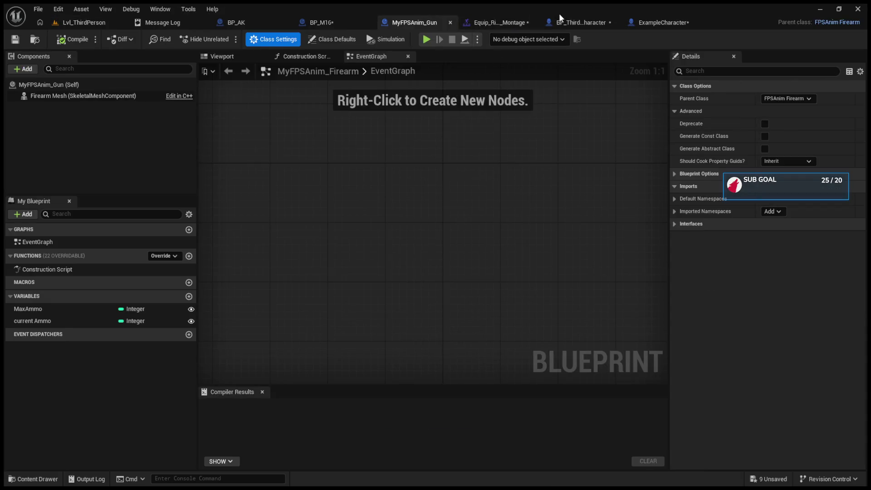
{"action": "left_click", "coordinate": [557, 19]}
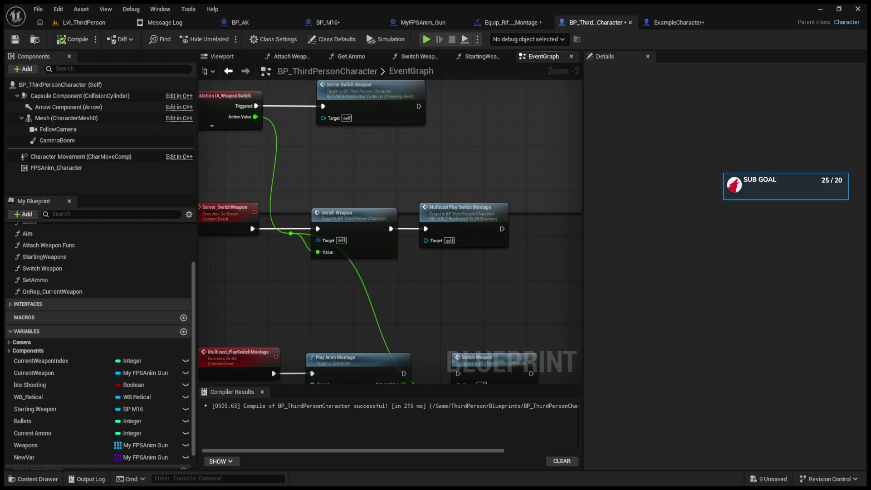
- Nudge the Multicast Play Switch Montage node left and open the Switch Weapon function graph
{"action": "scroll", "coordinate": [368, 239], "scroll_direction": "down", "scroll_amount": 3}
{"action": "scroll", "coordinate": [408, 279], "scroll_direction": "up", "scroll_amount": 3}
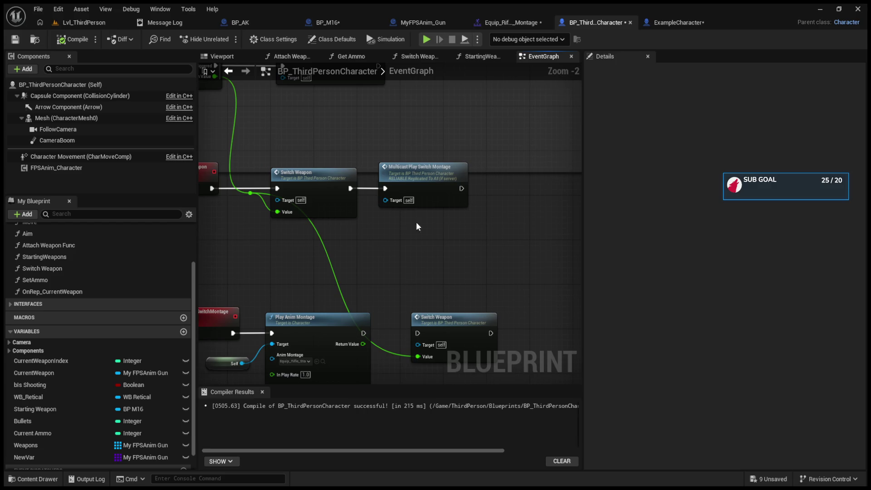
{"action": "left_click_drag", "start_coordinate": [418, 177], "coordinate": [409, 169]}
{"action": "left_click_drag", "start_coordinate": [344, 188], "coordinate": [374, 222]}
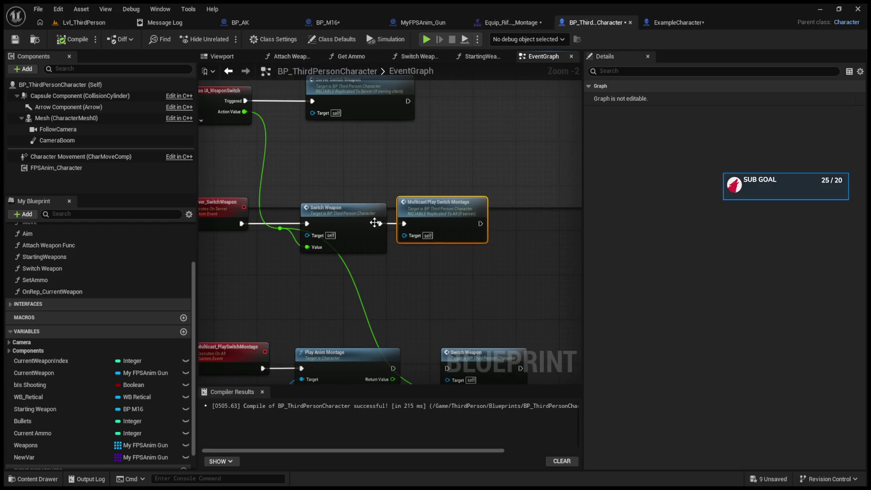
{"action": "double_click", "coordinate": [374, 222]}
- Set the Weapons array to RepNotify replication, compile, and play-test Lvl_ThirdPerson
{"action": "left_click_drag", "start_coordinate": [538, 255], "coordinate": [537, 253]}
{"action": "left_click", "coordinate": [302, 263]}
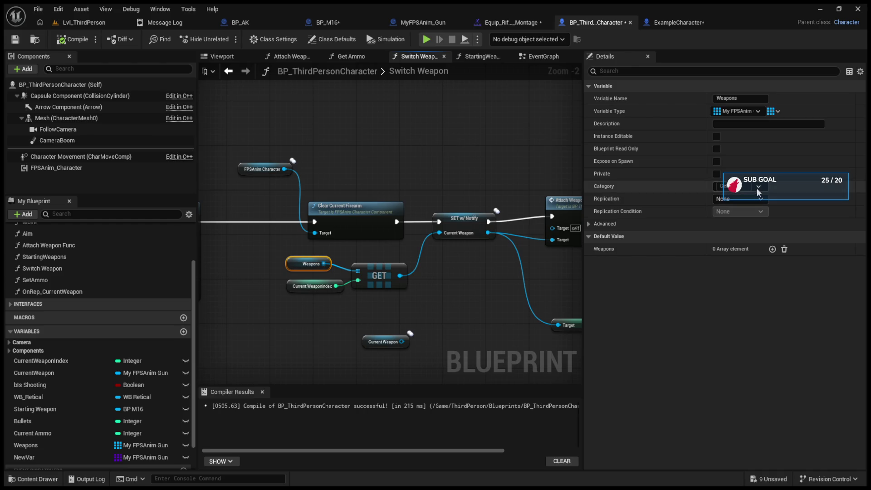
{"action": "left_click", "coordinate": [757, 225]}
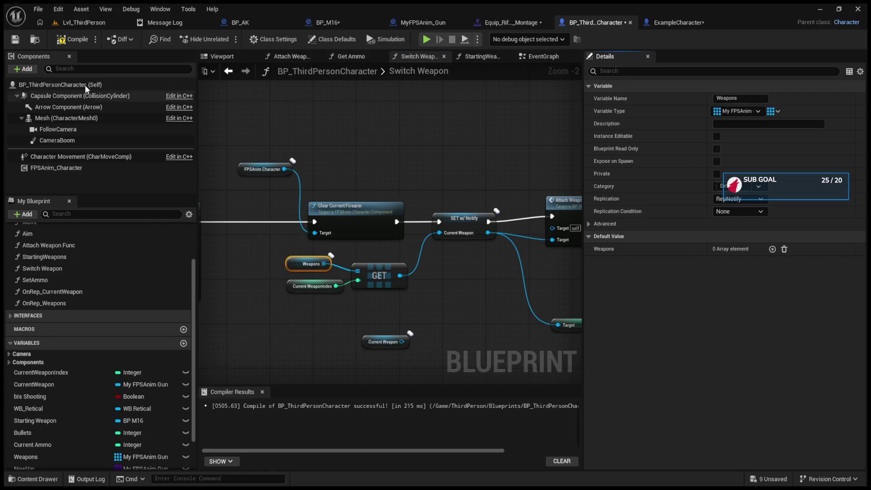
{"action": "left_click", "coordinate": [66, 42]}
{"action": "left_click", "coordinate": [89, 23]}
{"action": "left_click", "coordinate": [227, 39]}
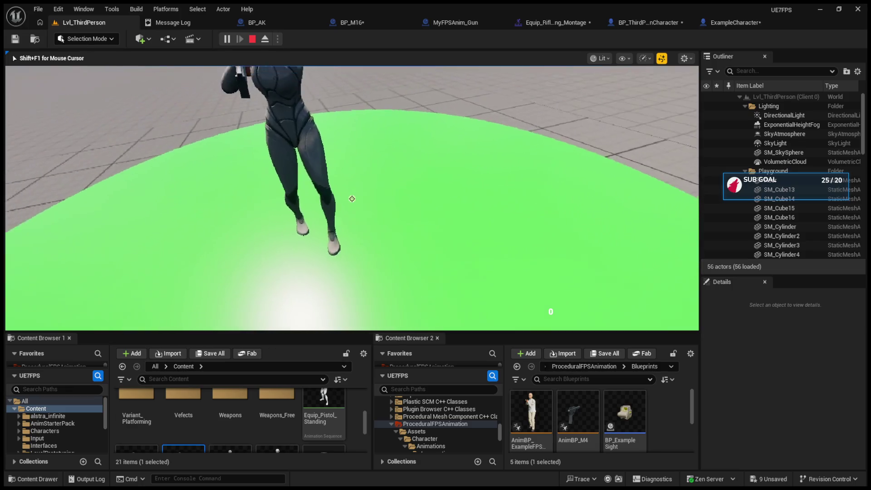
- Try the weapon switch with key 2 in game, stop play, and zoom Switch Weapon to 1:1
{"action": "key", "text": "2"}
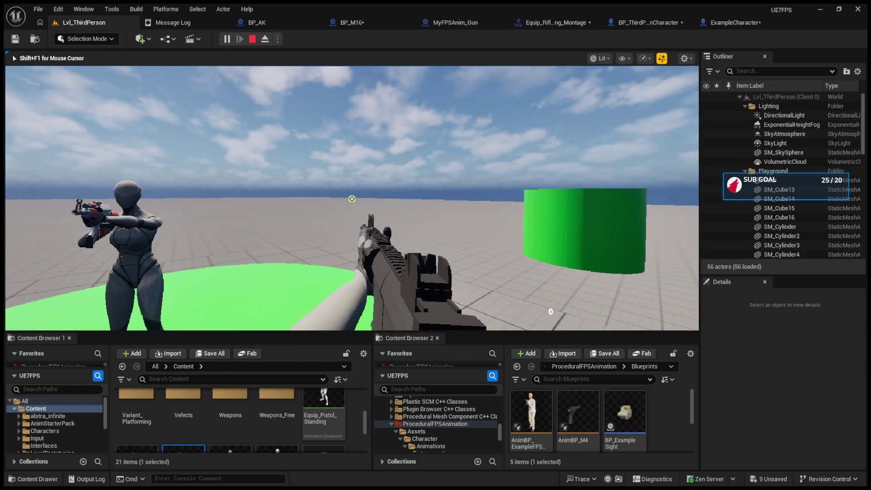
{"action": "key", "text": "Escape"}
{"action": "left_click", "coordinate": [723, 18]}
{"action": "left_click", "coordinate": [601, 23]}
{"action": "scroll", "coordinate": [364, 217], "scroll_direction": "up", "scroll_amount": 2}
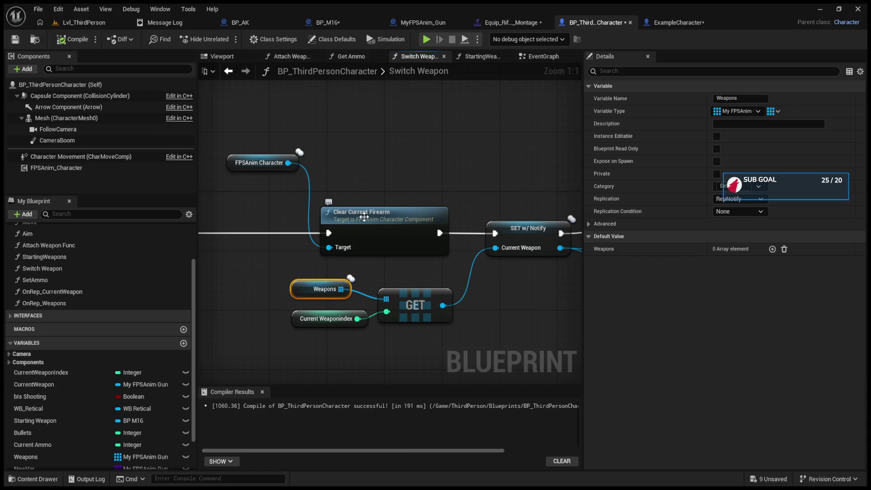
- Try a Get Firearm node off the FPSAnim Character reference, then delete it
{"action": "left_click_drag", "start_coordinate": [288, 163], "coordinate": [366, 161]}
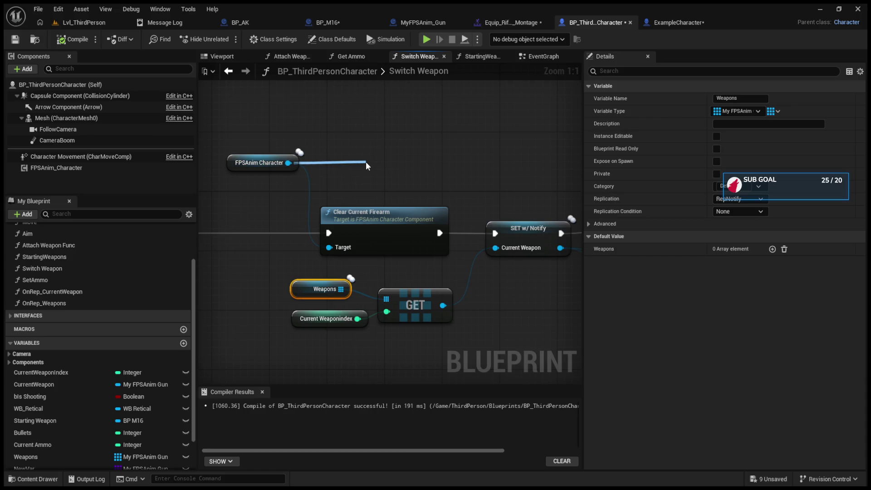
{"action": "left_click", "coordinate": [397, 236]}
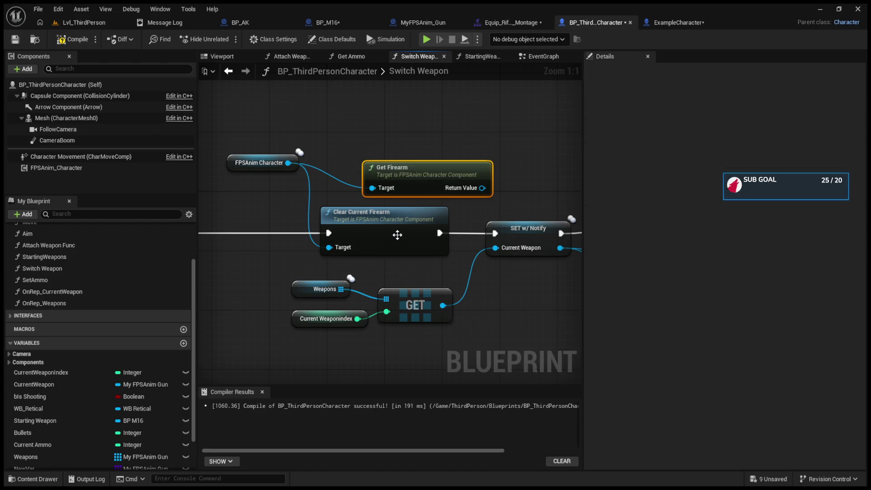
{"action": "left_click_drag", "start_coordinate": [369, 213], "coordinate": [446, 181]}
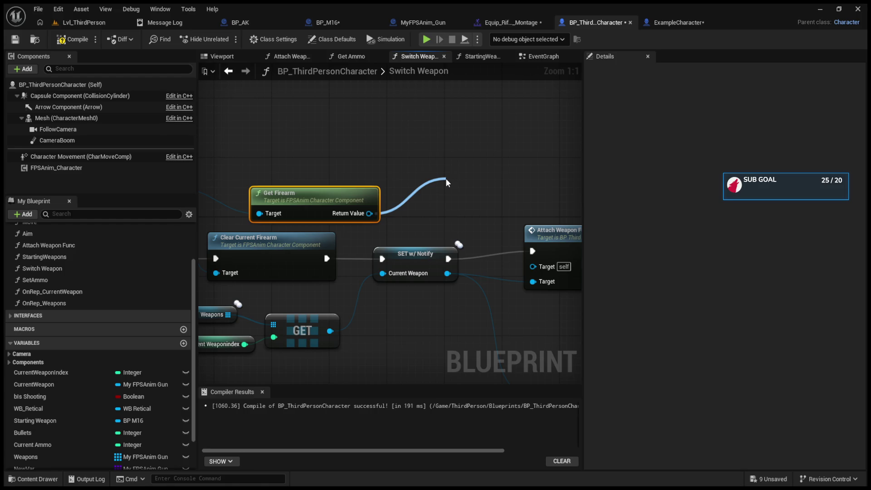
{"action": "left_click_drag", "start_coordinate": [445, 178], "coordinate": [426, 186]}
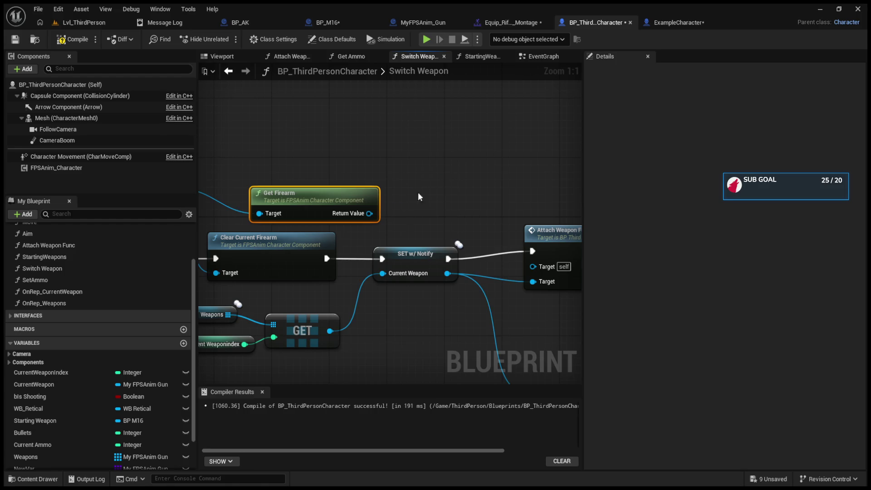
{"action": "mouse_move", "coordinate": [343, 200]}
{"action": "left_mouse_down"}
{"action": "mouse_move", "coordinate": [299, 178]}
{"action": "mouse_move", "coordinate": [441, 178]}
{"action": "left_mouse_up"}
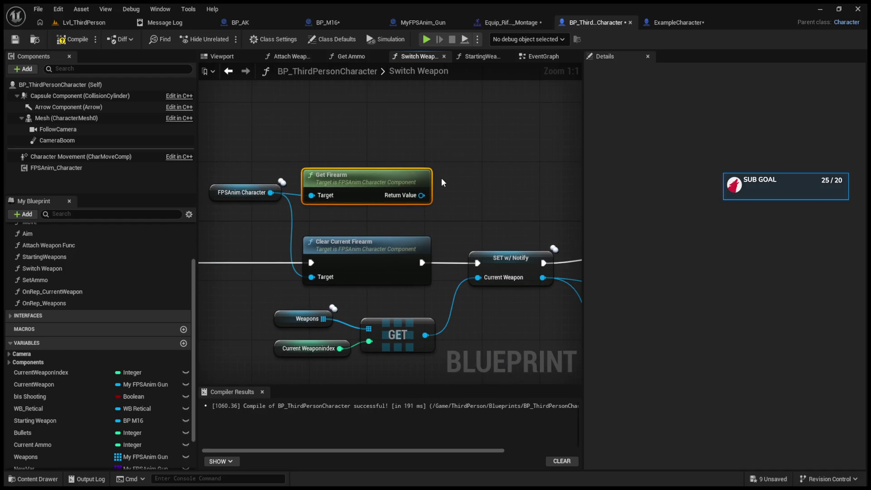
{"action": "left_click_drag", "start_coordinate": [440, 177], "coordinate": [461, 174]}
{"action": "key", "text": "Delete"}
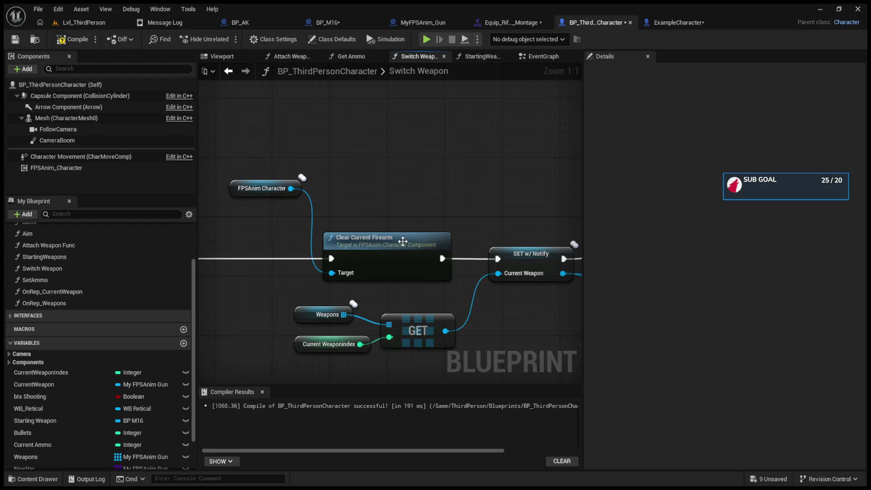
- Delete the Destroy Component node and shift Clear Current Firearm further left
{"action": "left_click_drag", "start_coordinate": [291, 189], "coordinate": [379, 161]}
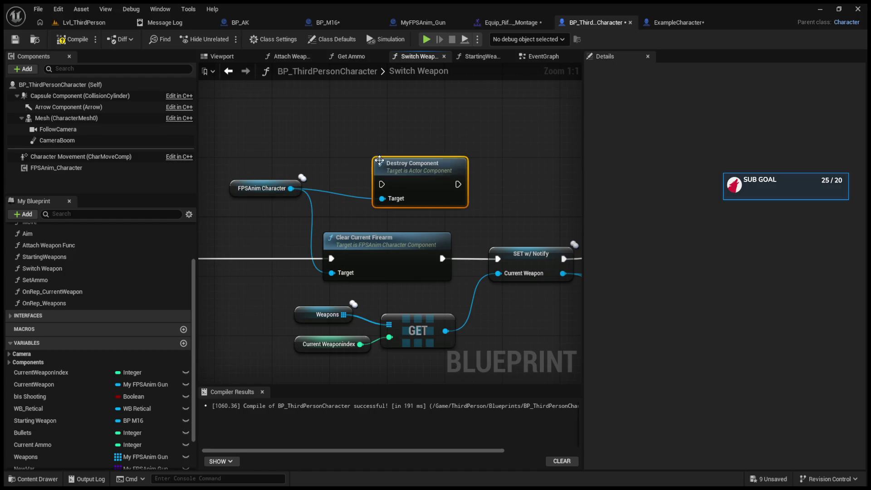
{"action": "key", "text": "Delete"}
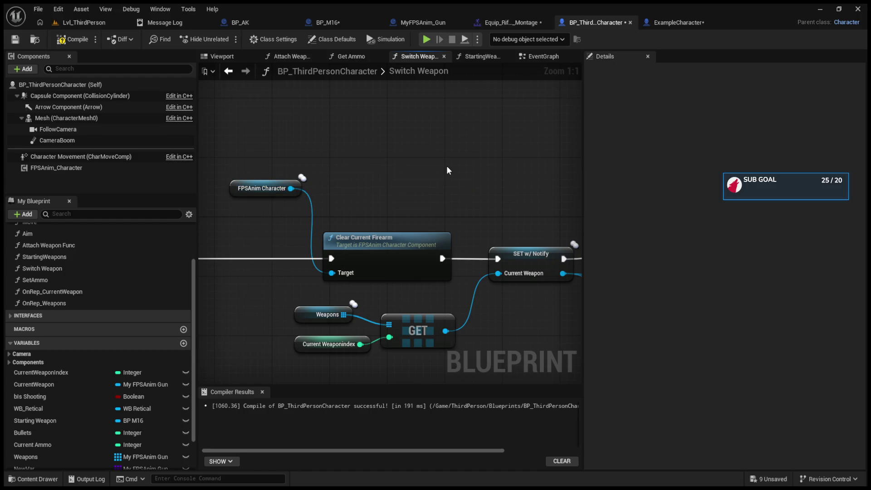
{"action": "left_click_drag", "start_coordinate": [446, 165], "coordinate": [388, 129]}
{"action": "left_click_drag", "start_coordinate": [415, 176], "coordinate": [614, 178]}
{"action": "left_click_drag", "start_coordinate": [496, 211], "coordinate": [419, 216]}
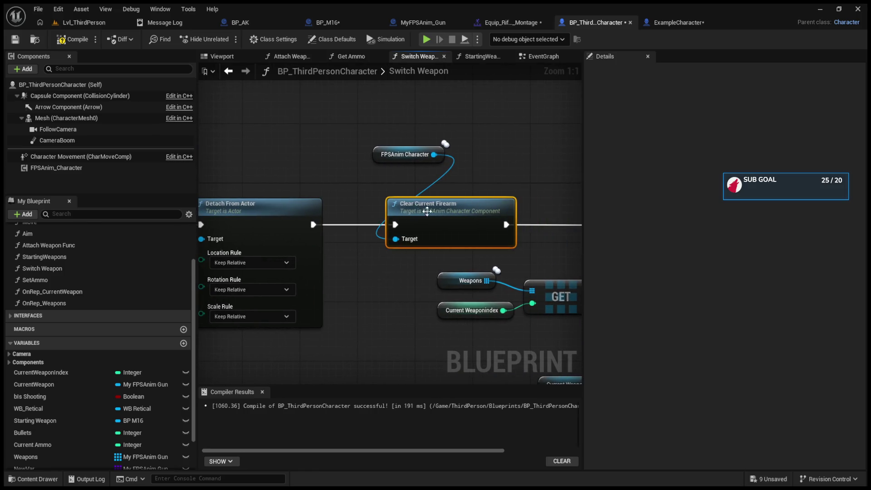
{"action": "mouse_move", "coordinate": [376, 154]}
{"action": "left_mouse_down"}
{"action": "mouse_move", "coordinate": [465, 151]}
{"action": "mouse_move", "coordinate": [391, 150]}
{"action": "left_mouse_up"}
- Move the FPSAnim Character and Detach From Actor nodes left to make room
{"action": "left_click", "coordinate": [464, 151]}
{"action": "left_click_drag", "start_coordinate": [534, 149], "coordinate": [261, 149]}
{"action": "mouse_move", "coordinate": [410, 172]}
{"action": "left_mouse_down"}
{"action": "mouse_move", "coordinate": [332, 172]}
{"action": "mouse_move", "coordinate": [566, 181]}
{"action": "left_mouse_up"}
{"action": "mouse_move", "coordinate": [348, 185]}
{"action": "left_mouse_down"}
{"action": "mouse_move", "coordinate": [529, 183]}
{"action": "mouse_move", "coordinate": [309, 189]}
{"action": "left_mouse_up"}
{"action": "left_click_drag", "start_coordinate": [284, 154], "coordinate": [392, 161]}
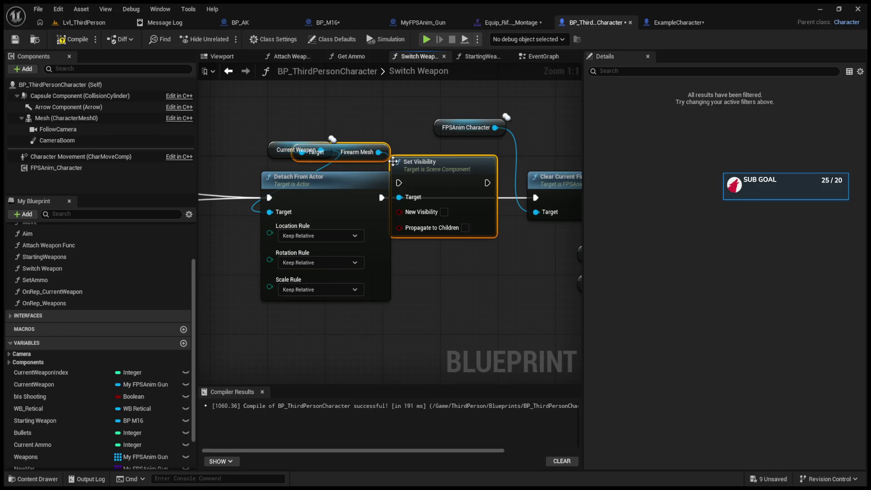
- Add Current Weapon's Firearm Mesh with unchecked Set Visibility between Detach From Actor and Clear Current Firearm
{"action": "left_click", "coordinate": [266, 149]}
{"action": "left_click_drag", "start_coordinate": [266, 149], "coordinate": [205, 141]}
{"action": "left_click_drag", "start_coordinate": [345, 153], "coordinate": [342, 136]}
{"action": "mouse_move", "coordinate": [411, 170]}
{"action": "left_mouse_down"}
{"action": "mouse_move", "coordinate": [419, 177]}
{"action": "mouse_move", "coordinate": [407, 190]}
{"action": "left_mouse_up"}
{"action": "left_click_drag", "start_coordinate": [495, 190], "coordinate": [540, 199]}
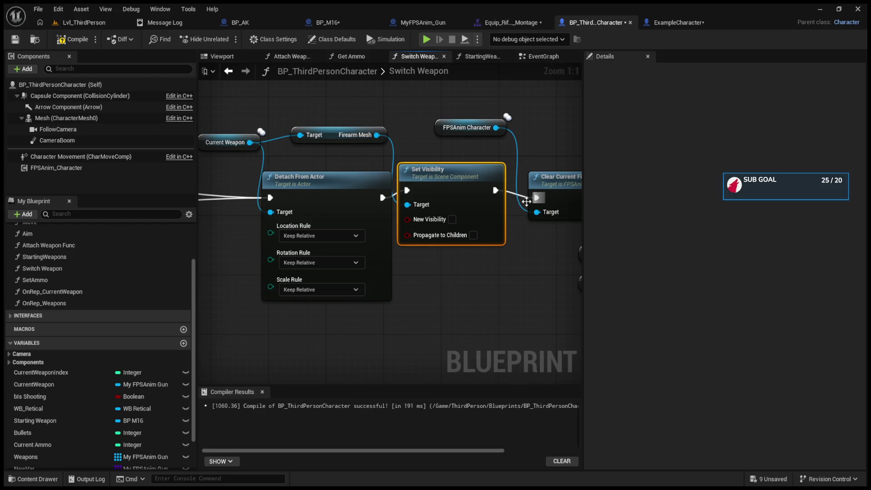
{"action": "left_click_drag", "start_coordinate": [444, 183], "coordinate": [451, 191]}
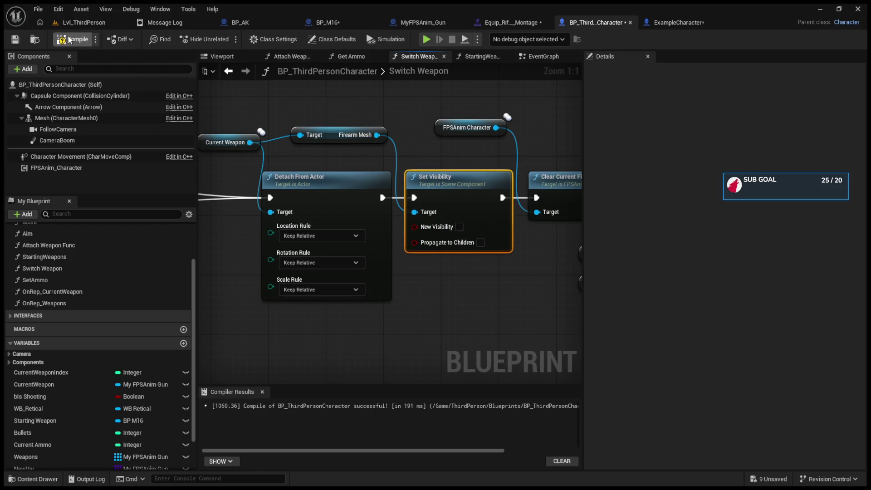
{"action": "left_click", "coordinate": [75, 23]}
- Run an Alt+P play test, stop it, and jump to the erroring Attach Actor To Component node
{"action": "key", "text": "alt+p"}
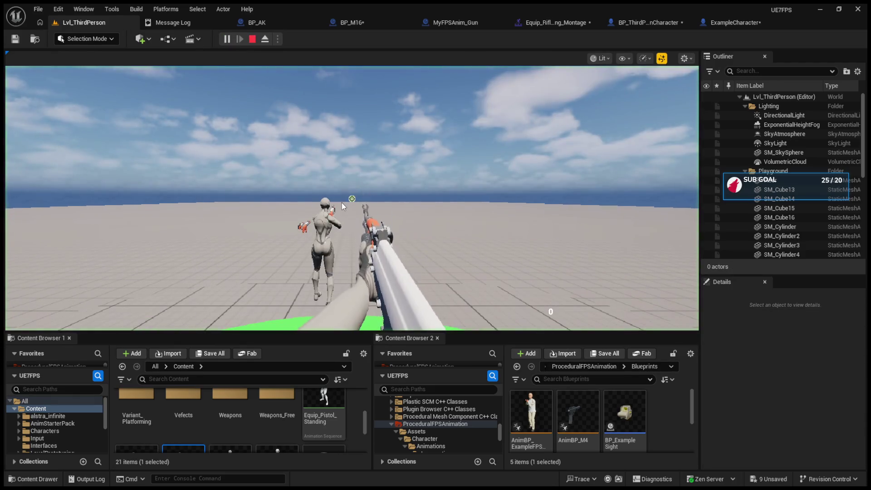
{"action": "key", "text": "w"}
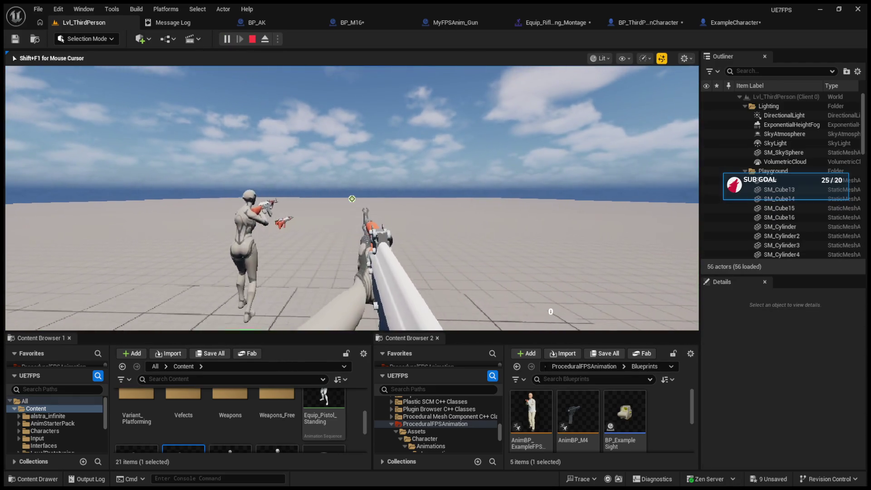
{"action": "key", "text": "w"}
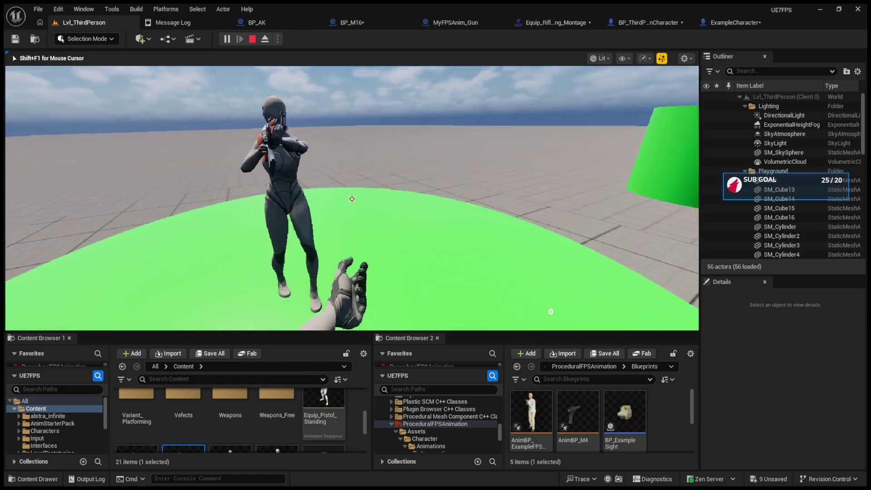
{"action": "key", "text": "w"}
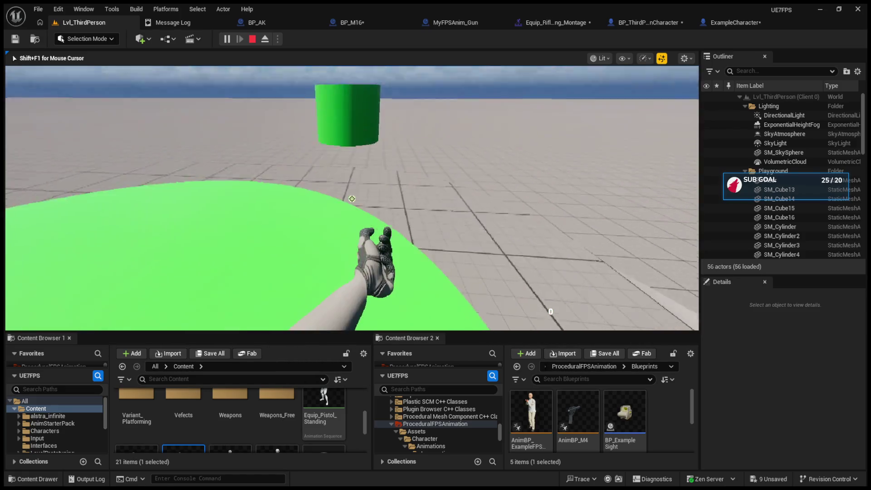
{"action": "key", "text": "w"}
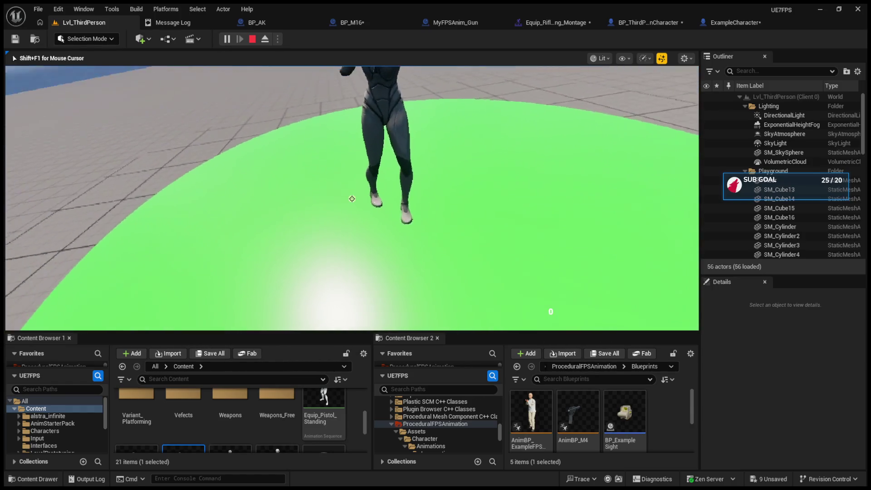
{"action": "key", "text": "Escape"}
{"action": "left_click", "coordinate": [610, 87]}
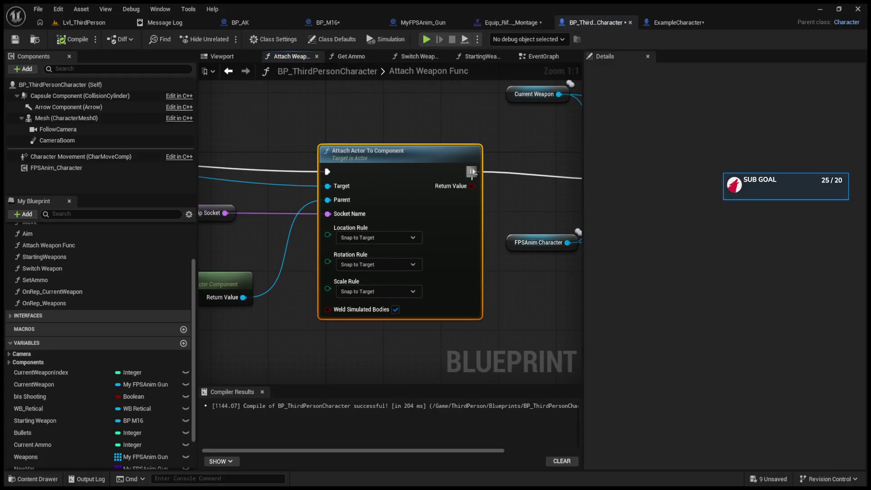
- Delete Set Visibility and wire Detach From Actor straight into Clear Current Firearm
{"action": "left_click_drag", "start_coordinate": [535, 136], "coordinate": [430, 154]}
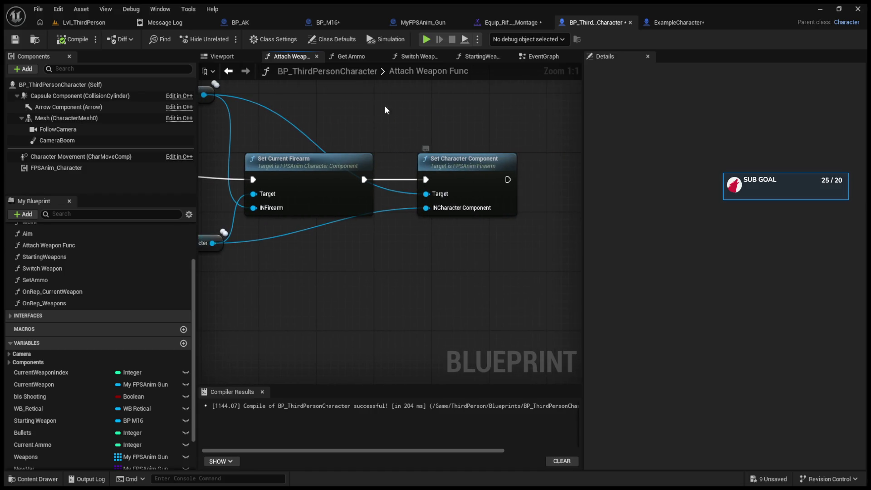
{"action": "left_click", "coordinate": [494, 56]}
{"action": "mouse_move", "coordinate": [413, 186]}
{"action": "left_mouse_down"}
{"action": "mouse_move", "coordinate": [468, 226]}
{"action": "mouse_move", "coordinate": [491, 181]}
{"action": "left_mouse_up"}
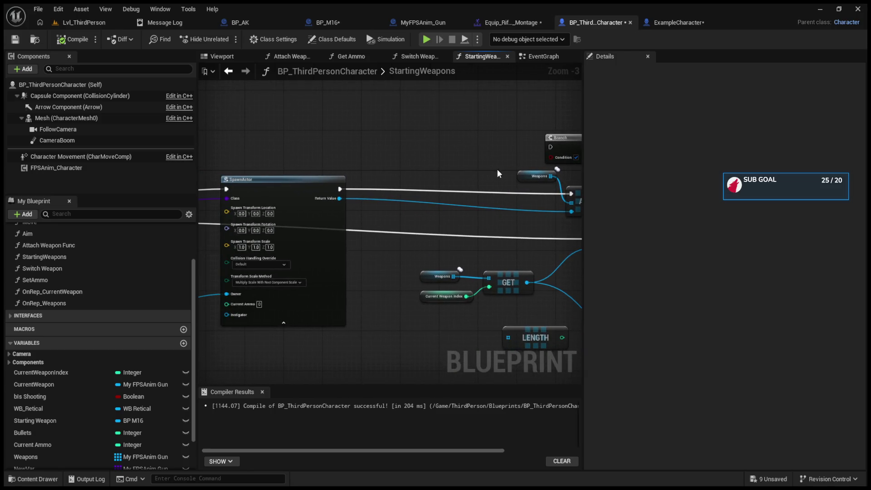
{"action": "left_click", "coordinate": [532, 56]}
{"action": "left_click", "coordinate": [414, 56]}
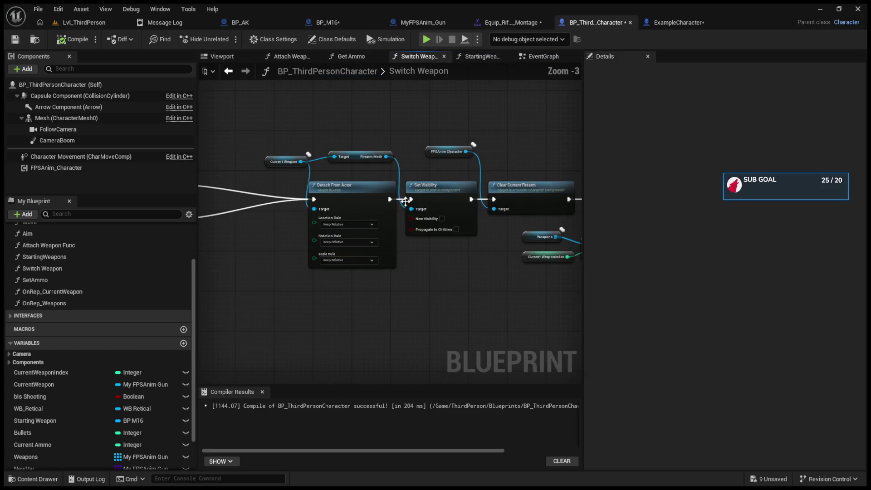
{"action": "left_click", "coordinate": [411, 225]}
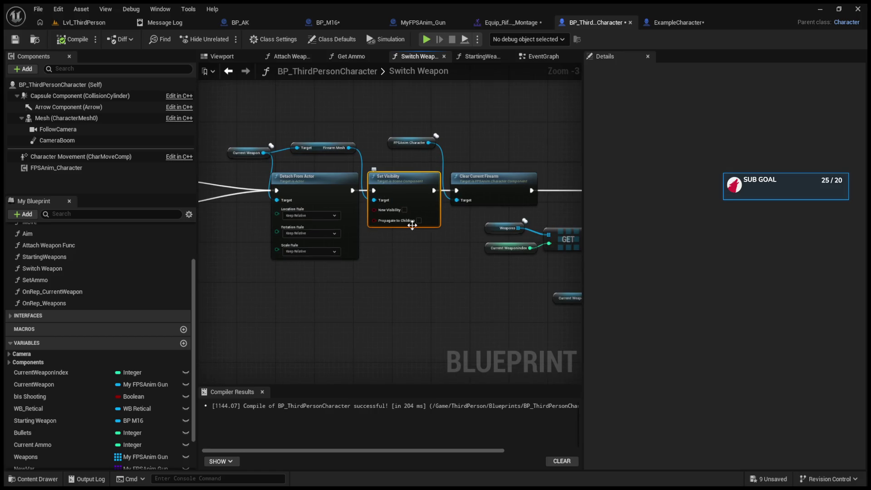
{"action": "key", "text": "Delete"}
{"action": "left_click_drag", "start_coordinate": [352, 190], "coordinate": [454, 189]}
- Delete the Firearm Mesh getter and move Clear Current Firearm next to Detach From Actor
{"action": "scroll", "coordinate": [370, 229], "scroll_direction": "down", "scroll_amount": 2}
{"action": "left_click", "coordinate": [229, 73]}
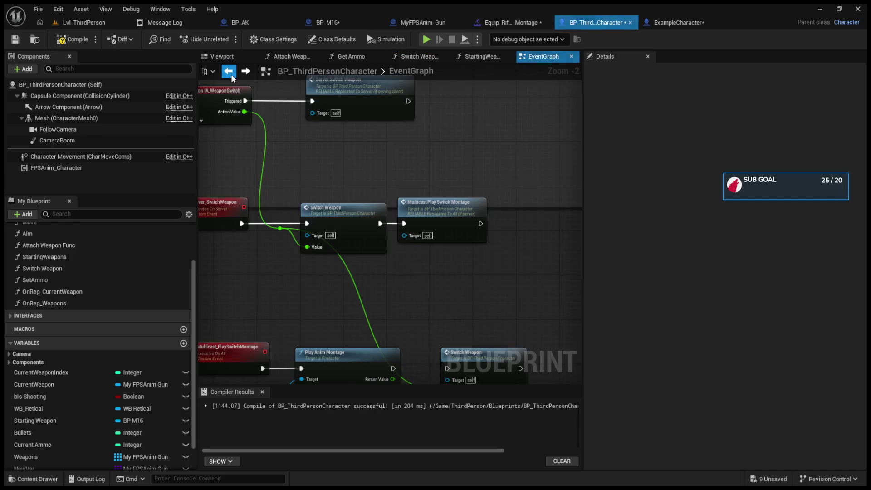
{"action": "double_click", "coordinate": [386, 230]}
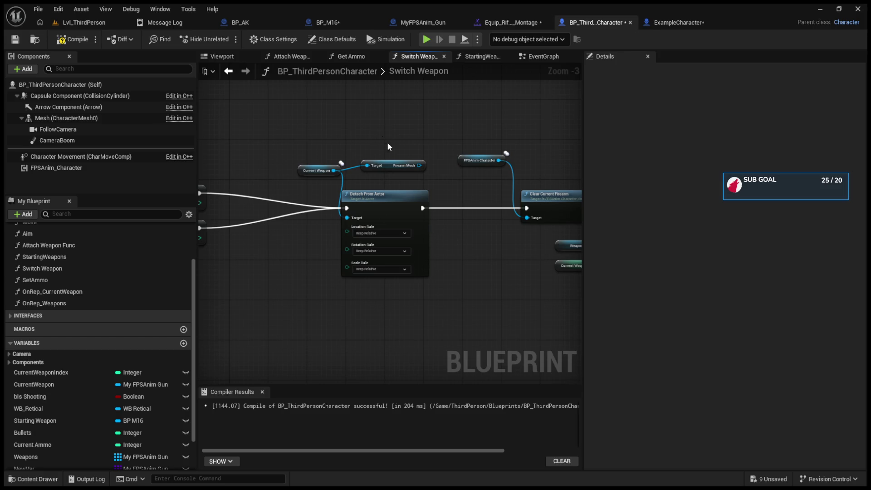
{"action": "left_click", "coordinate": [414, 166]}
{"action": "key", "text": "Delete"}
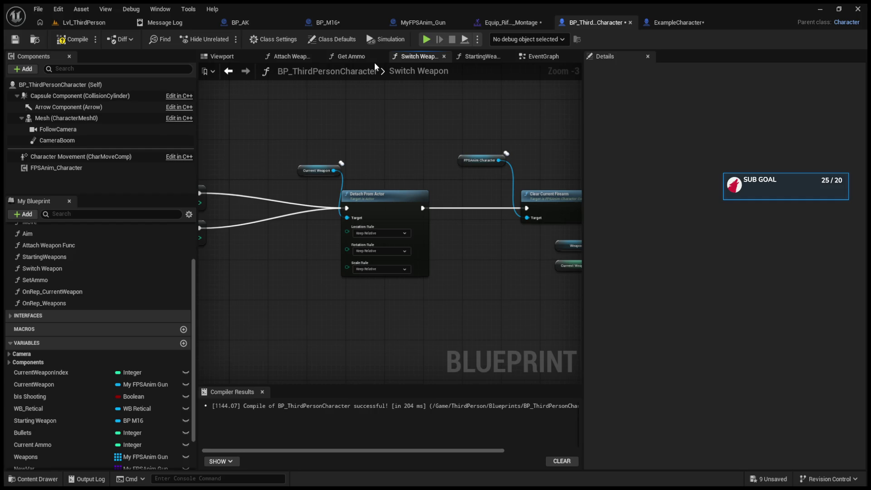
{"action": "left_click_drag", "start_coordinate": [422, 217], "coordinate": [384, 218]}
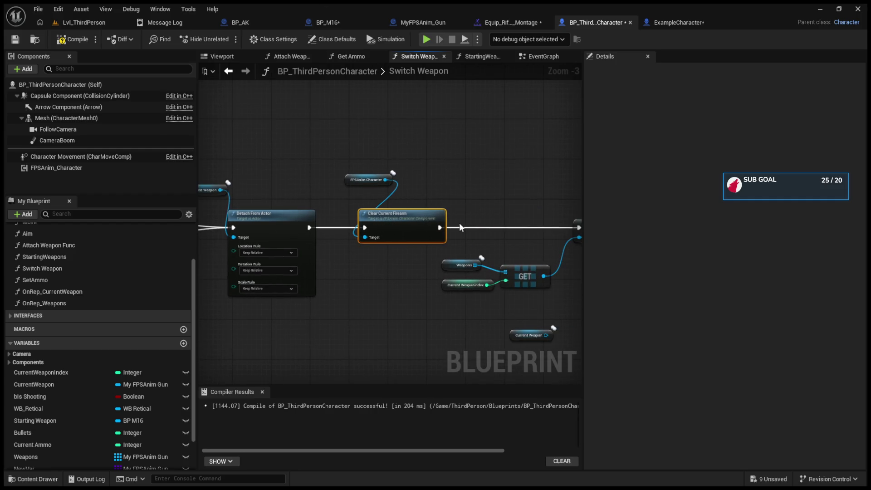
{"action": "left_click", "coordinate": [453, 227]}
{"action": "scroll", "coordinate": [453, 224], "scroll_direction": "up", "scroll_amount": 3}
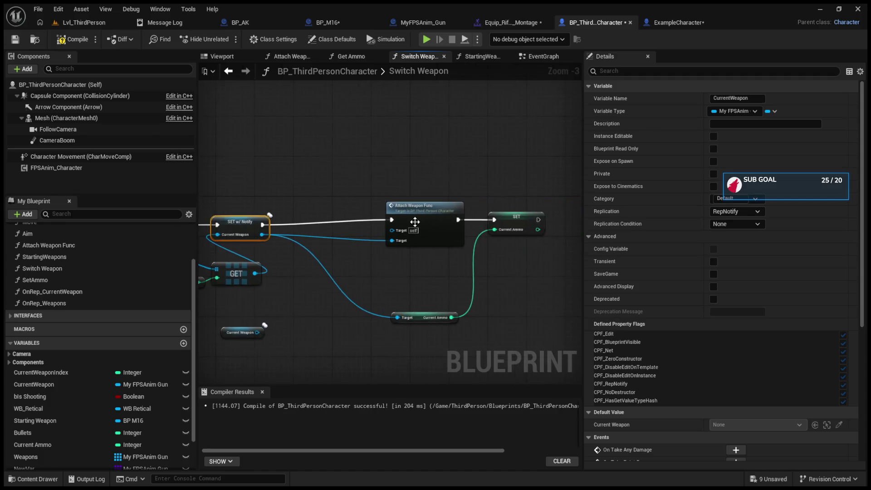
{"action": "double_click", "coordinate": [425, 214]}
{"action": "scroll", "coordinate": [452, 230], "scroll_direction": "up", "scroll_amount": 4}
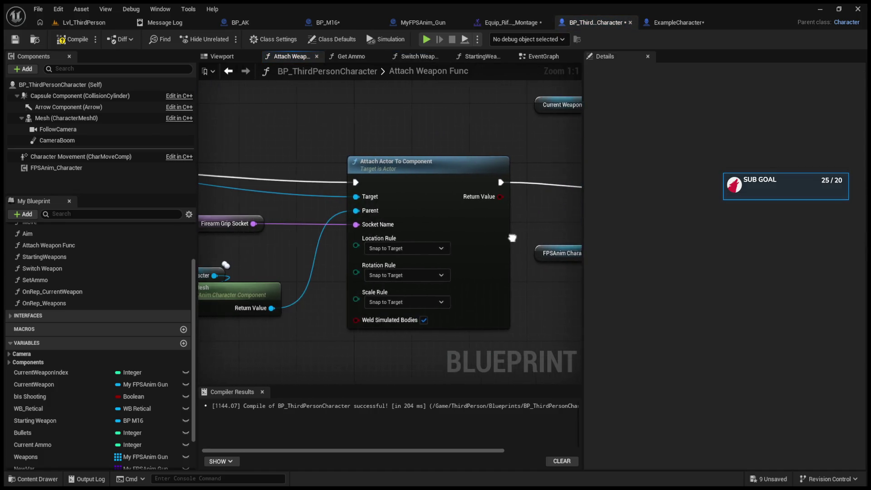
{"action": "mouse_move", "coordinate": [507, 236]}
{"action": "left_mouse_down"}
{"action": "mouse_move", "coordinate": [357, 229]}
{"action": "mouse_move", "coordinate": [407, 231]}
{"action": "mouse_move", "coordinate": [353, 231]}
{"action": "mouse_move", "coordinate": [206, 257]}
{"action": "left_mouse_up"}
{"action": "left_click", "coordinate": [366, 255]}
{"action": "left_click", "coordinate": [449, 194]}
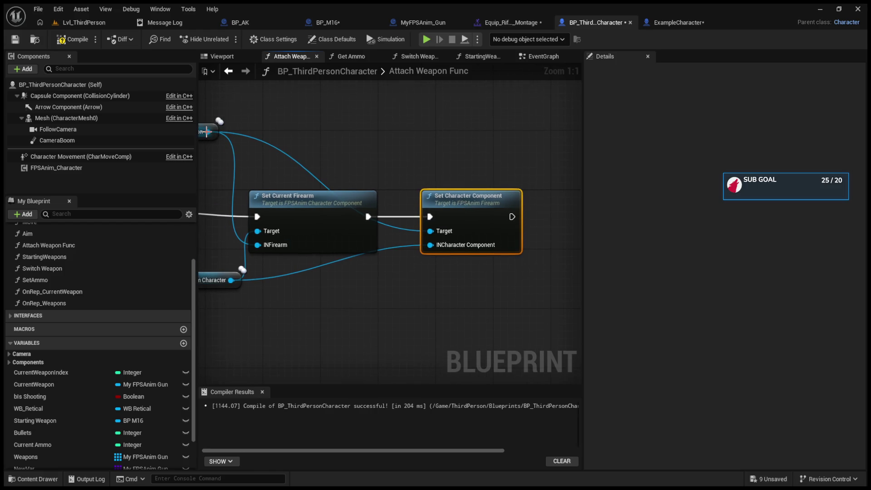
{"action": "left_click_drag", "start_coordinate": [211, 132], "coordinate": [306, 117]}
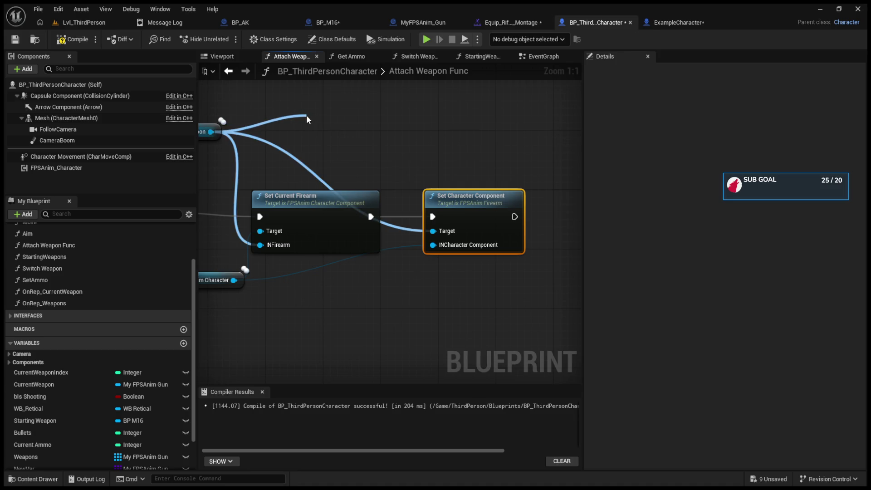
{"action": "left_click_drag", "start_coordinate": [306, 117], "coordinate": [444, 300]}
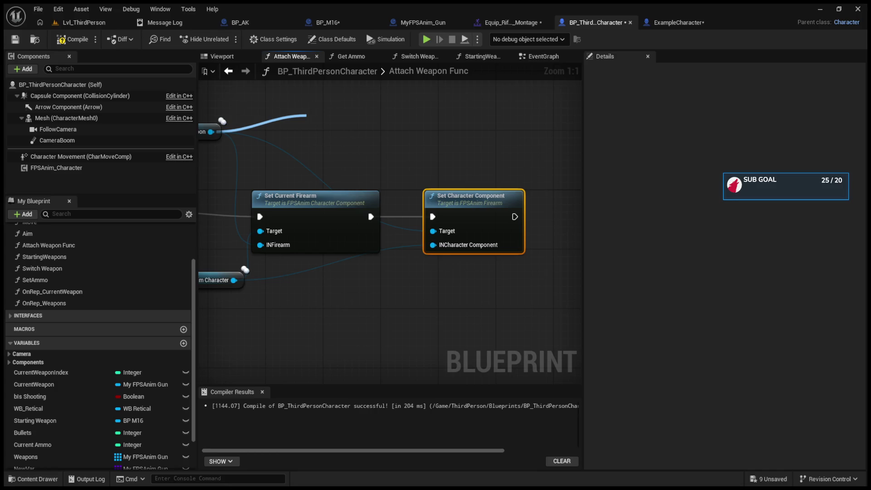
{"action": "left_click_drag", "start_coordinate": [306, 115], "coordinate": [211, 132]}
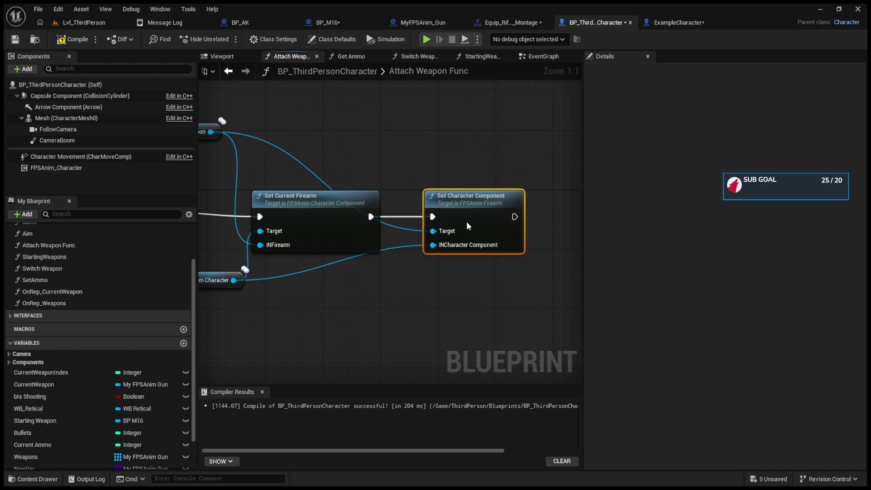
{"action": "left_click", "coordinate": [448, 148]}
{"action": "left_click_drag", "start_coordinate": [447, 147], "coordinate": [586, 150]}
{"action": "mouse_move", "coordinate": [189, 102]}
{"action": "left_mouse_down"}
{"action": "mouse_move", "coordinate": [467, 109]}
{"action": "mouse_move", "coordinate": [452, 102]}
{"action": "left_mouse_up"}
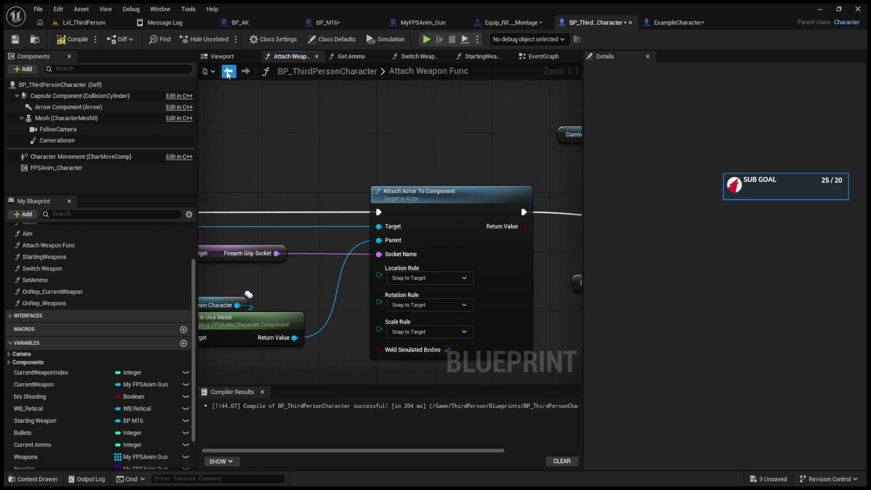
{"action": "left_click", "coordinate": [229, 72]}
{"action": "left_click_drag", "start_coordinate": [247, 134], "coordinate": [331, 203]}
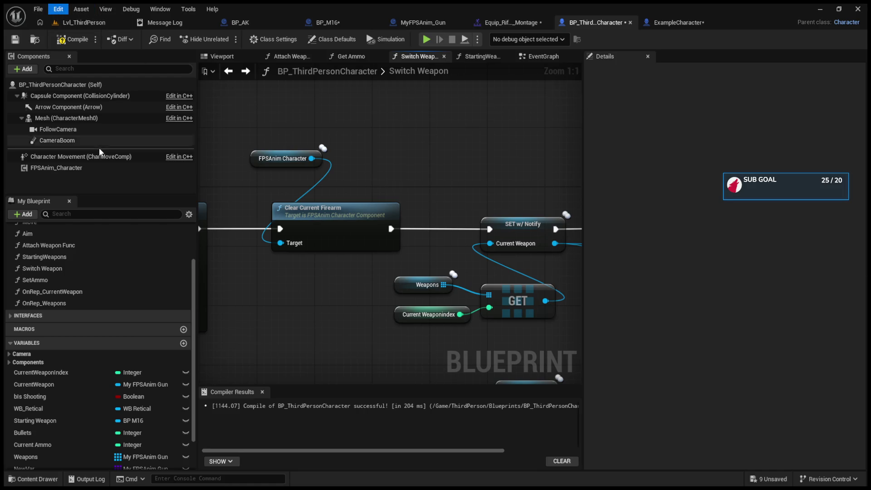
- Filter Edit > Plugins by 'fps' to check the Multiplayer FPS and ProceduralFPSAnimation plugins
{"action": "left_click", "coordinate": [97, 136]}
{"action": "type", "text": "fps"}
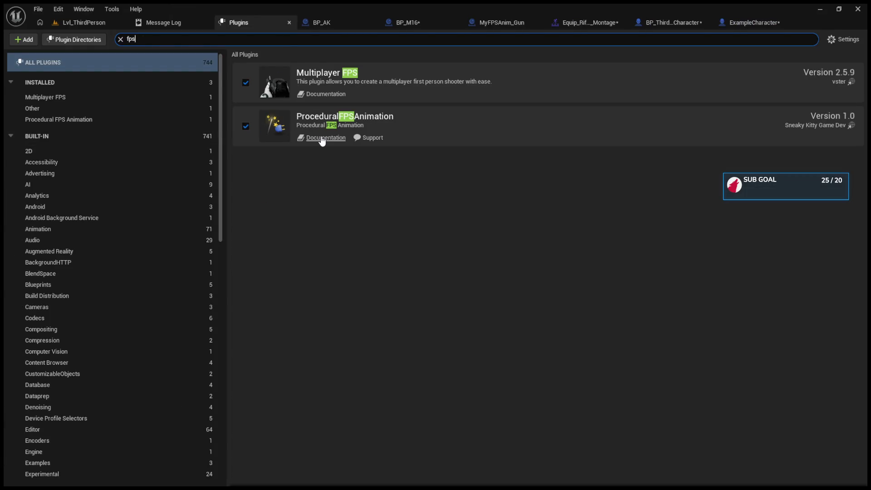
{"action": "left_click", "coordinate": [322, 138]}
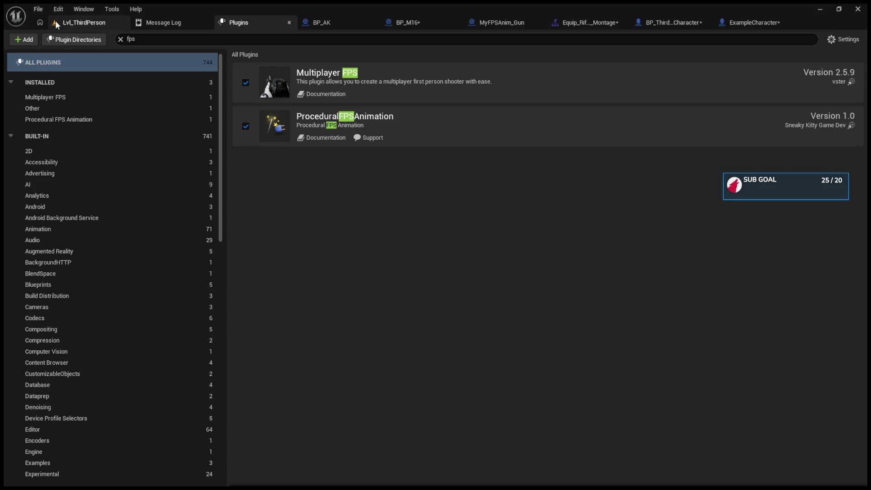
{"action": "left_click", "coordinate": [84, 22]}
{"action": "key", "text": "alt+p"}
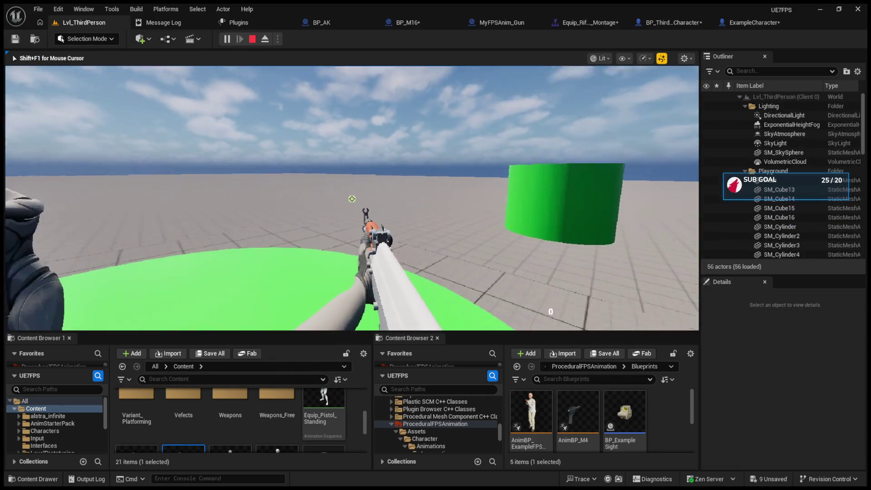
- Switch from the AK to the black rifle and back with keys 2 and 1, then stop play
{"action": "key", "text": "2"}
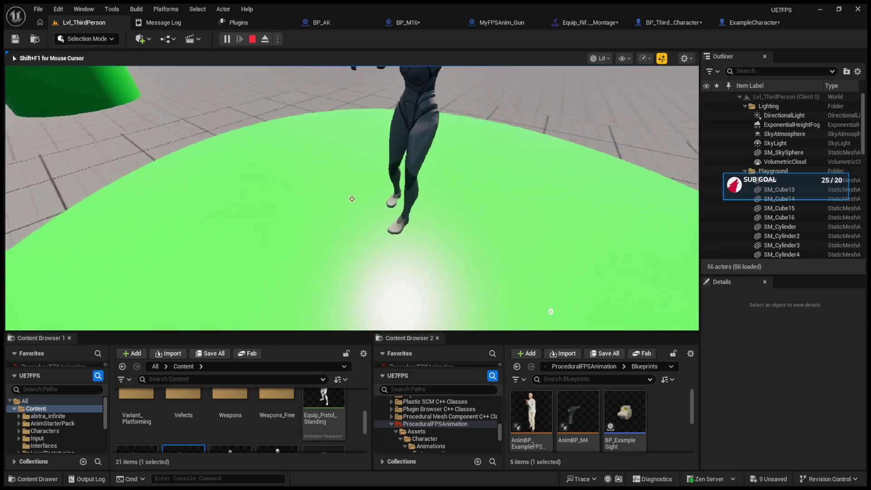
{"action": "key", "text": "1"}
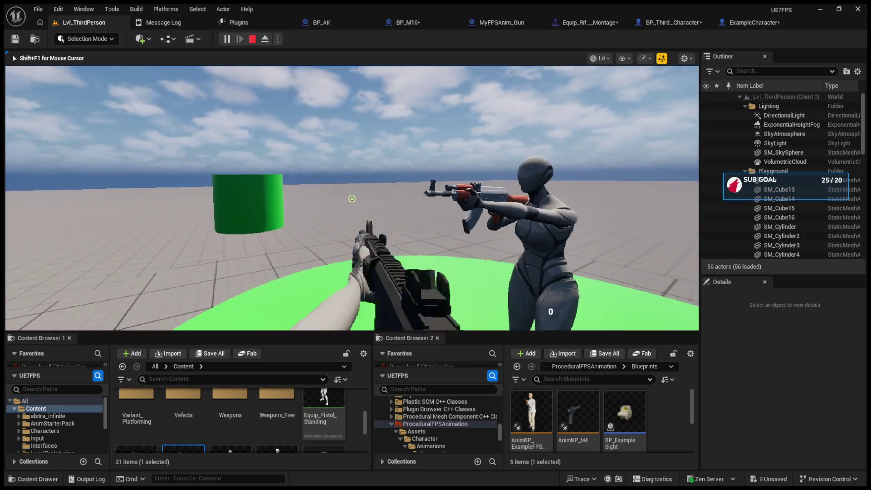
{"action": "key", "text": "Escape"}
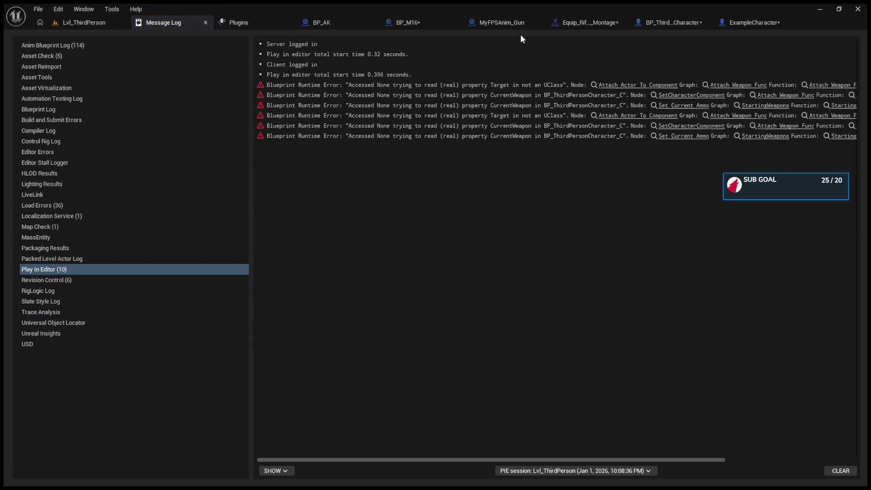
- Step through the BP_ThirdPersonCharacter and BP_AK tabs to MyFPSAnim_Gun's empty EventGraph
{"action": "left_click", "coordinate": [508, 25]}
{"action": "left_click", "coordinate": [535, 23]}
{"action": "left_click", "coordinate": [595, 22]}
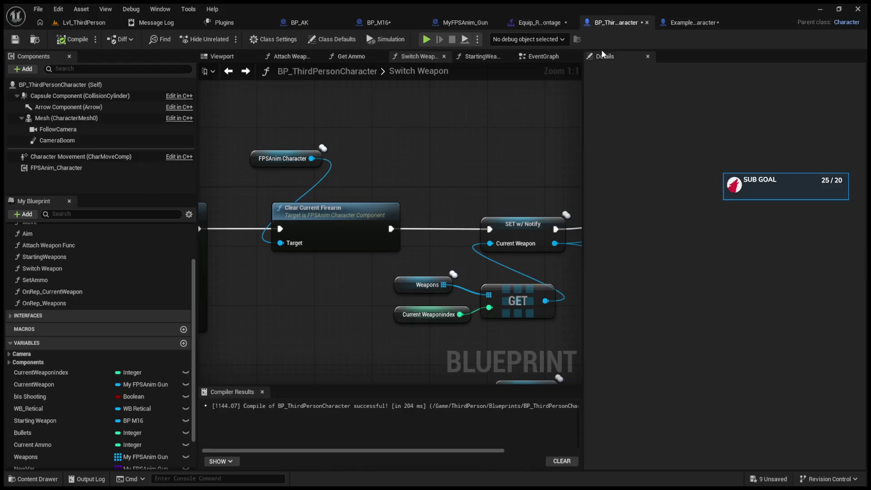
{"action": "left_click", "coordinate": [296, 23]}
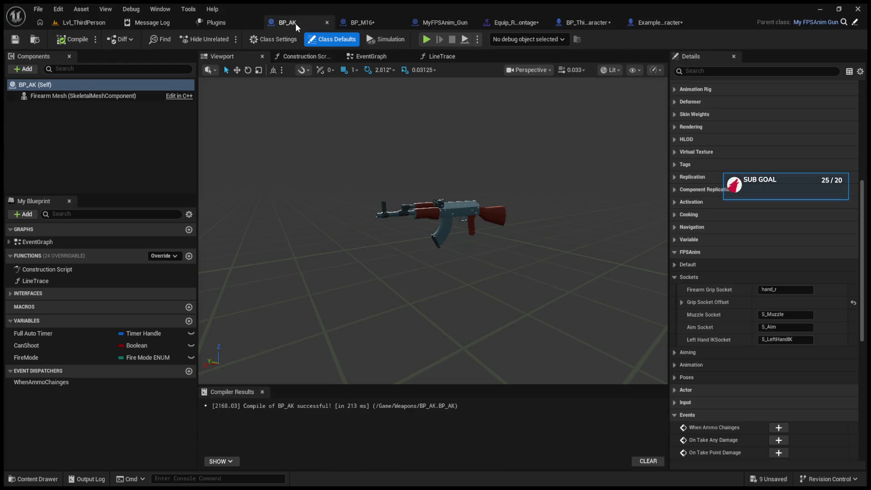
{"action": "left_click", "coordinate": [415, 24]}
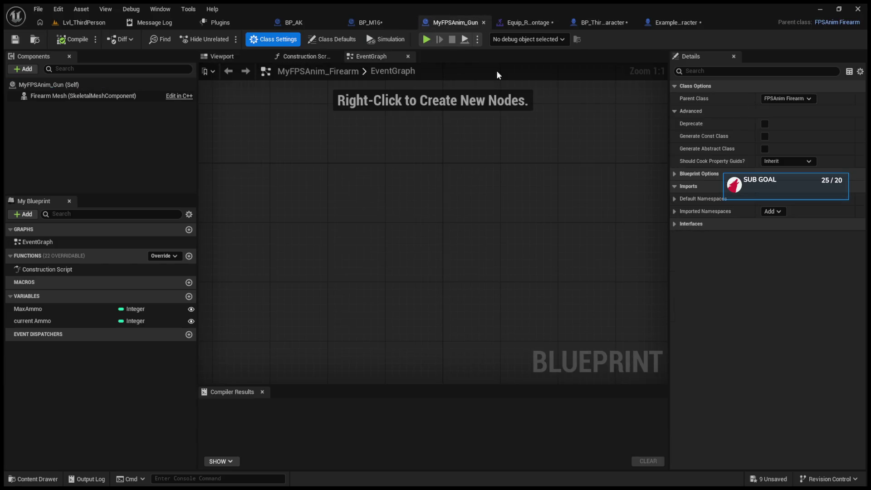
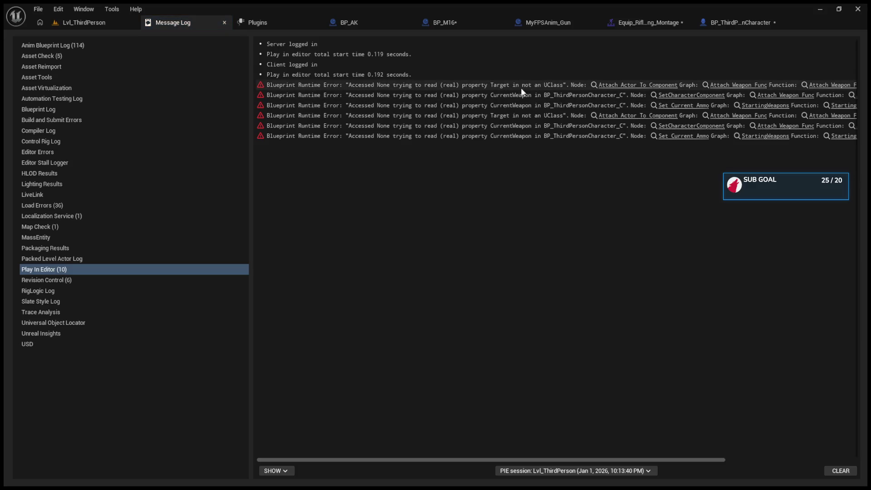
- Jump to the node behind the runtime error, then play-test the level twice
{"action": "left_click", "coordinate": [612, 85]}
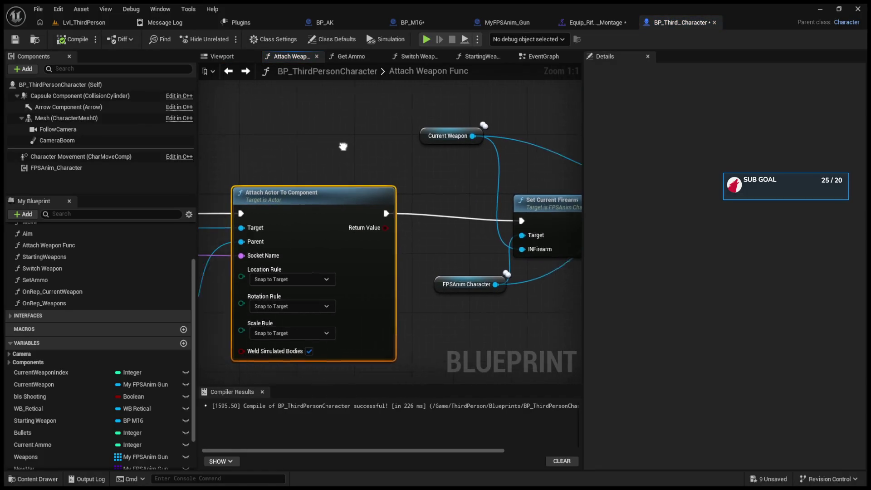
{"action": "left_click", "coordinate": [85, 22]}
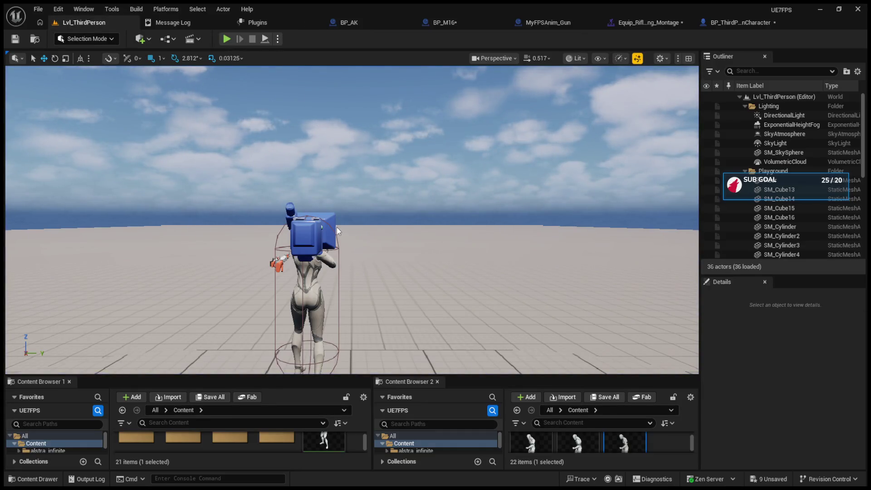
{"action": "left_click", "coordinate": [226, 39]}
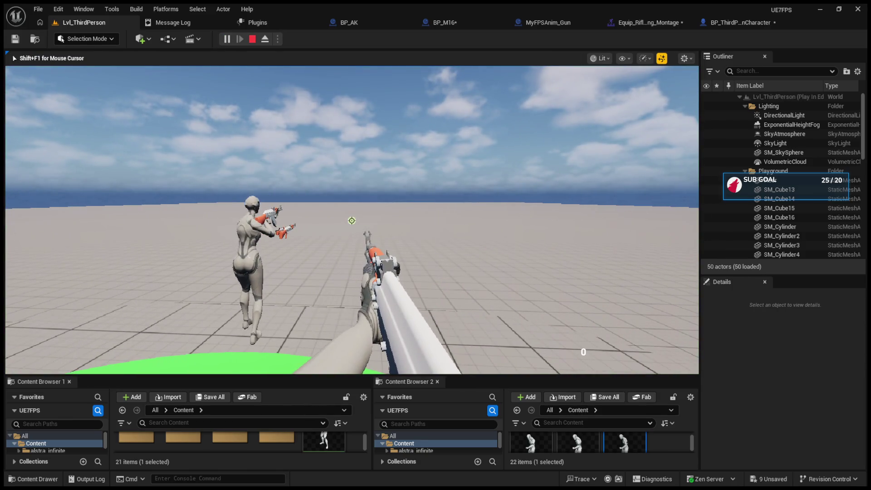
{"action": "key", "text": "Escape"}
{"action": "left_click", "coordinate": [287, 194]}
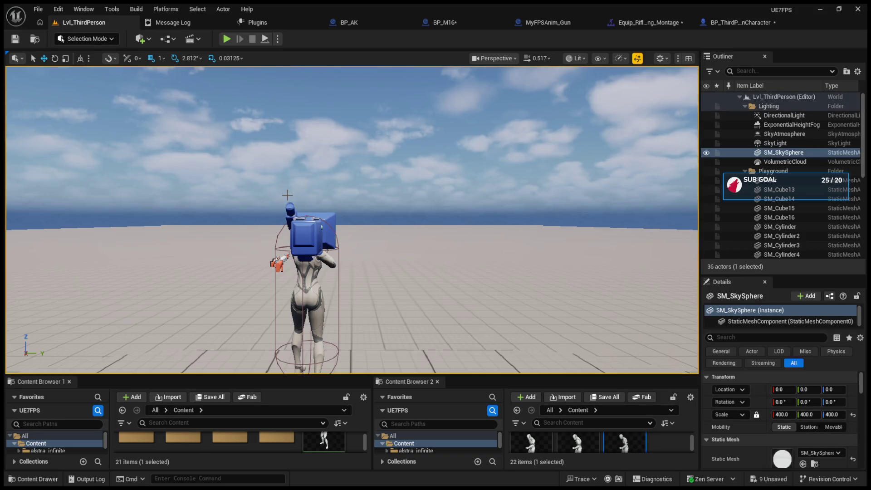
{"action": "key", "text": "Escape"}
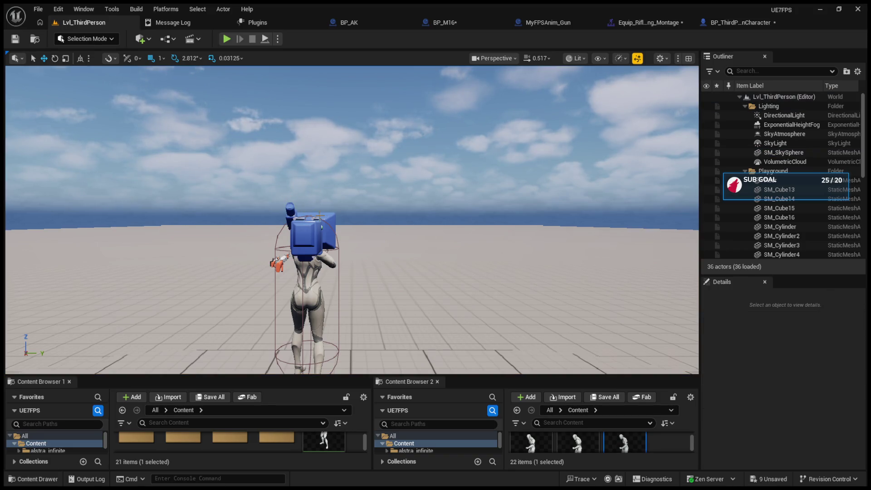
{"action": "left_click", "coordinate": [226, 39]}
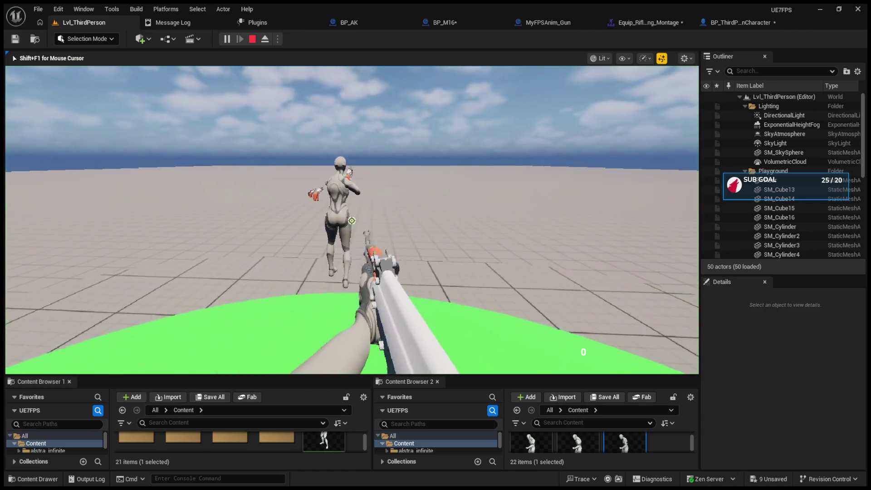
{"action": "key", "text": "Escape"}
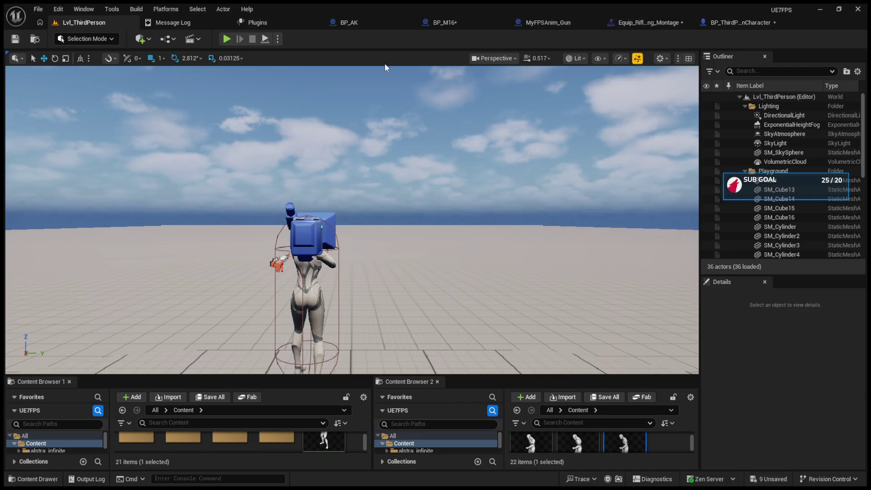
- Review the BP_AK, BP_M16 and character blueprints
{"action": "left_click", "coordinate": [363, 25]}
{"action": "left_click", "coordinate": [394, 23]}
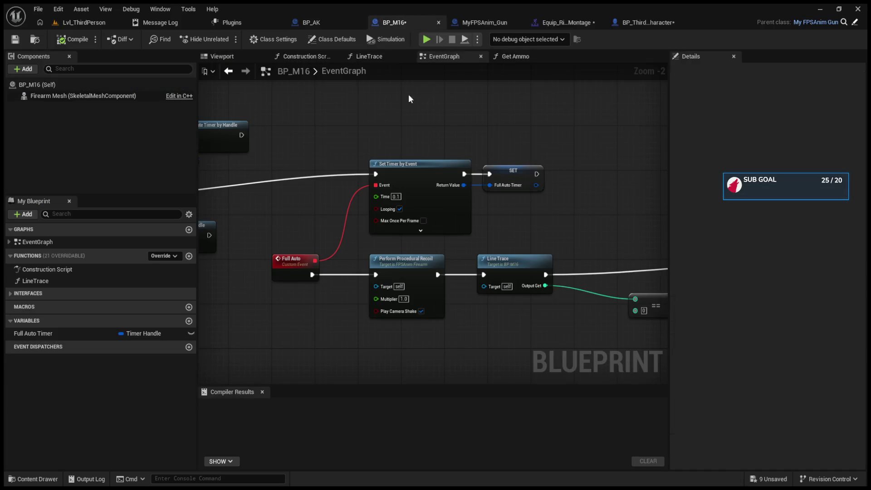
{"action": "left_click", "coordinate": [646, 23]}
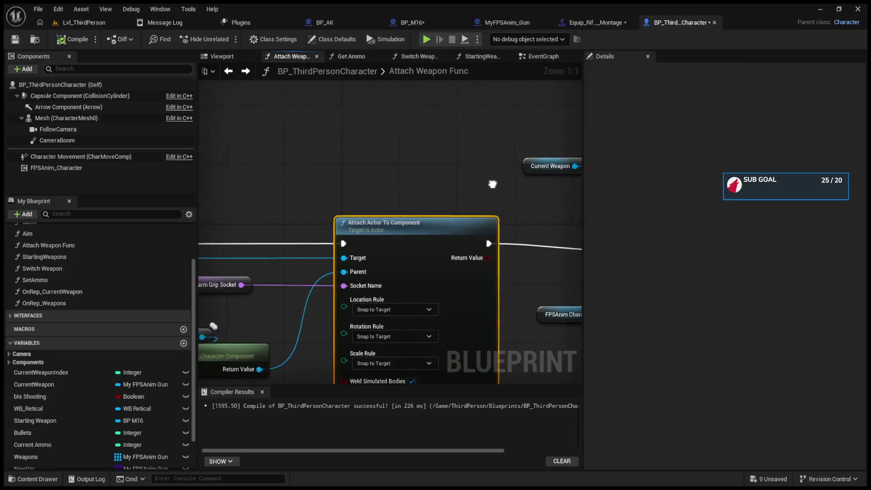
- Play-test the level twice more, then close the MyFPSAnim_Gun editor
{"action": "left_click", "coordinate": [96, 21]}
{"action": "key", "text": "alt+p"}
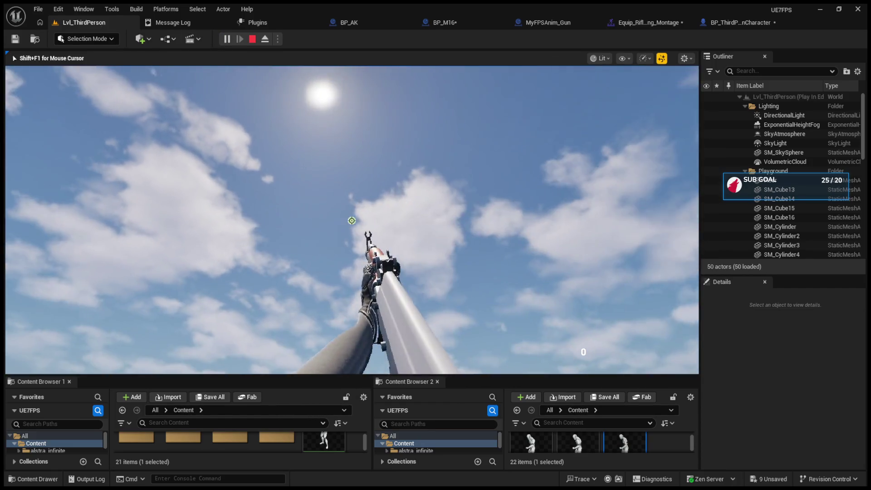
{"action": "key", "text": "Escape"}
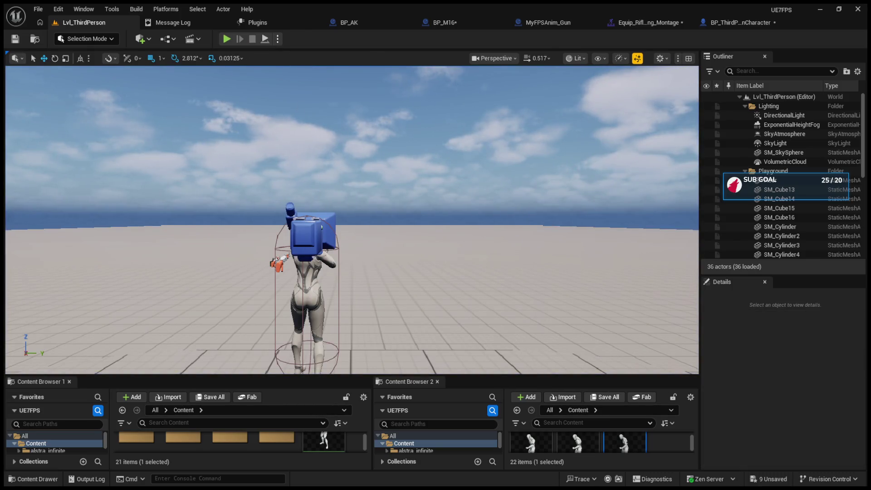
{"action": "left_click", "coordinate": [225, 39]}
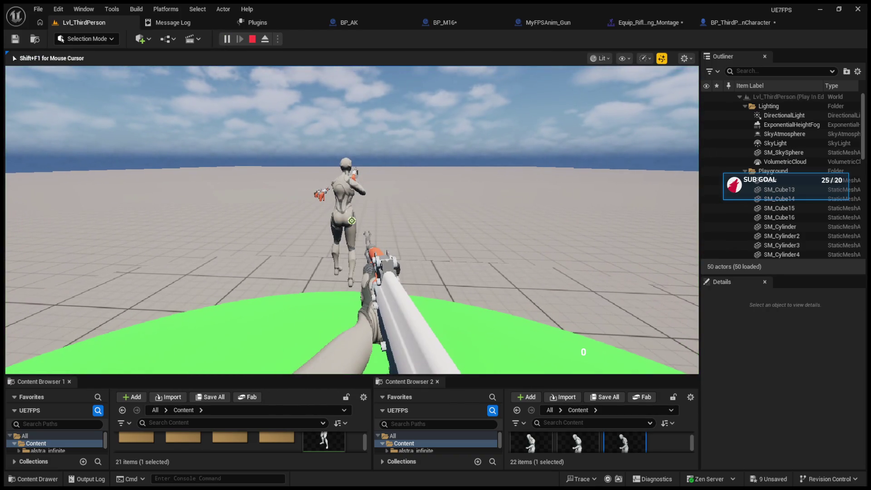
{"action": "key", "text": "Escape"}
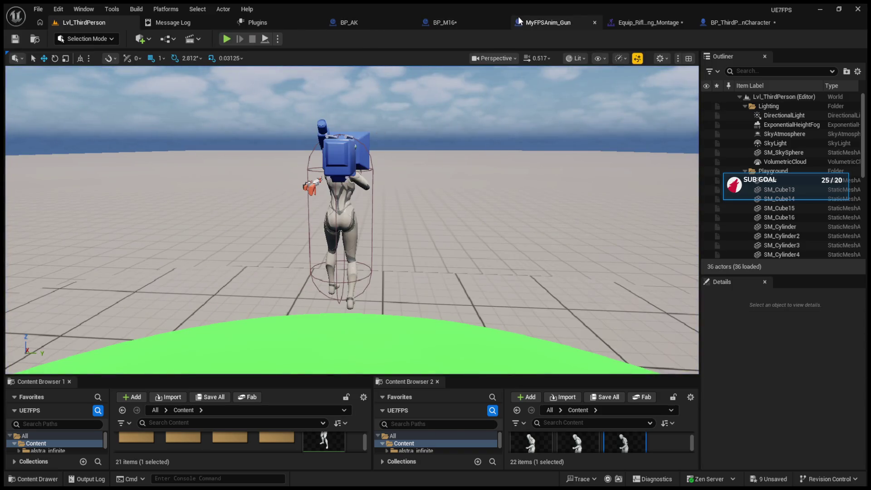
{"action": "left_click", "coordinate": [595, 22]}
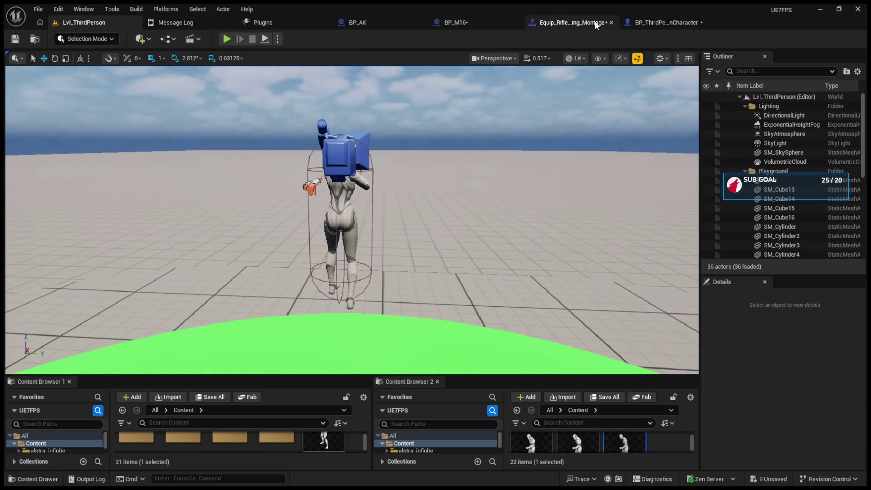
- Close the equip montage and rewire IA_WeaponSwitch Triggered from Server Switch Weapon into Play Montage
{"action": "left_click", "coordinate": [608, 22]}
{"action": "left_click", "coordinate": [576, 26]}
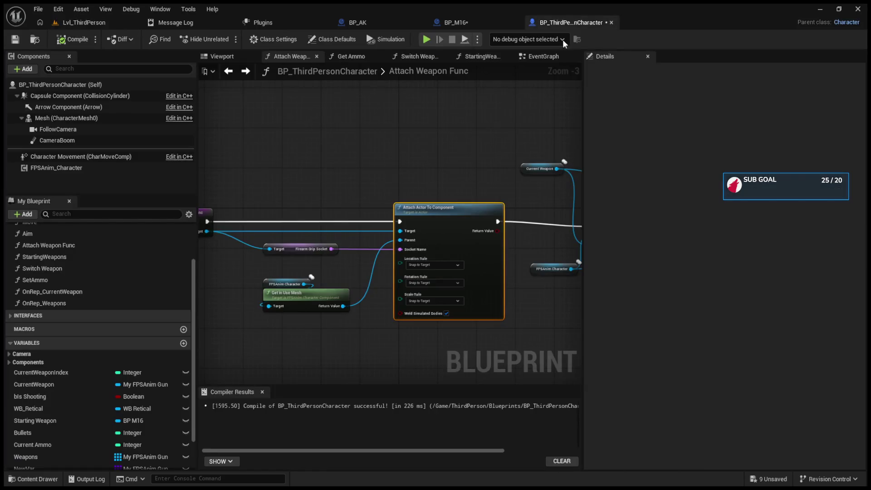
{"action": "left_click", "coordinate": [528, 56]}
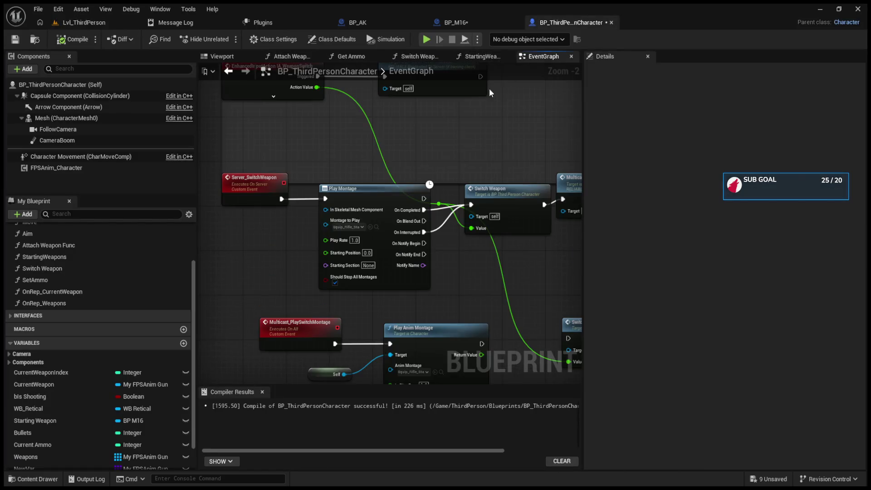
{"action": "left_click_drag", "start_coordinate": [391, 195], "coordinate": [381, 230]}
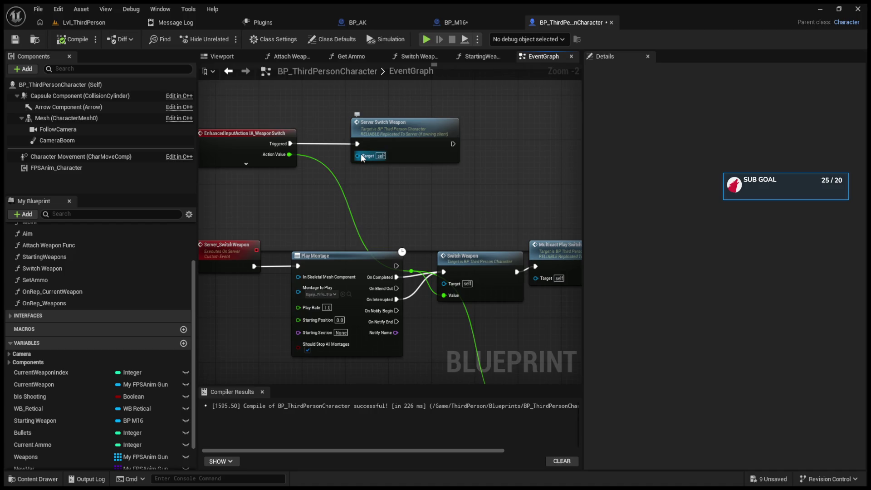
{"action": "left_click", "coordinate": [290, 143], "text": "alt"}
{"action": "left_click_drag", "start_coordinate": [290, 143], "coordinate": [297, 265]}
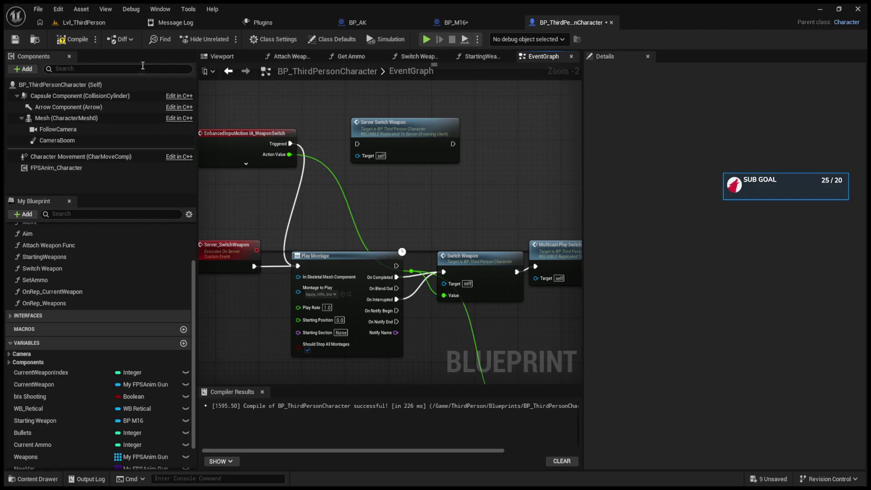
- Compile the character blueprint and play-test the level
{"action": "left_click", "coordinate": [89, 38]}
{"action": "left_click", "coordinate": [91, 26]}
{"action": "left_click", "coordinate": [227, 38]}
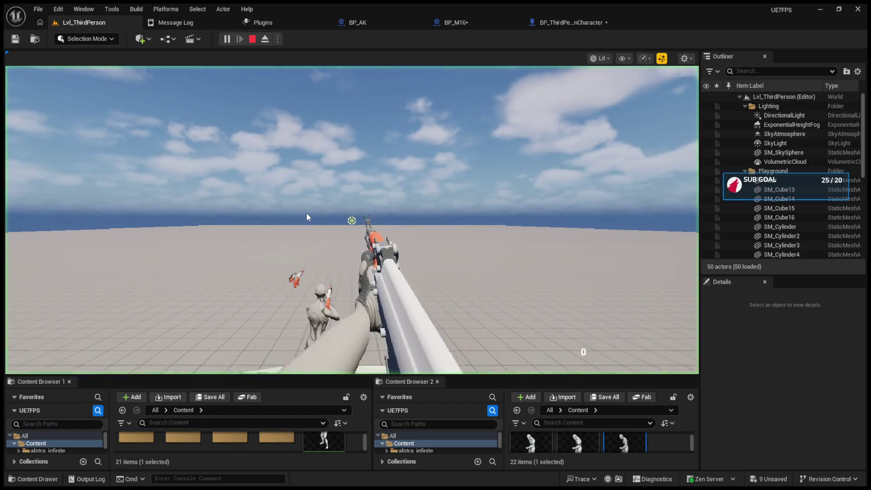
{"action": "key", "text": "Escape"}
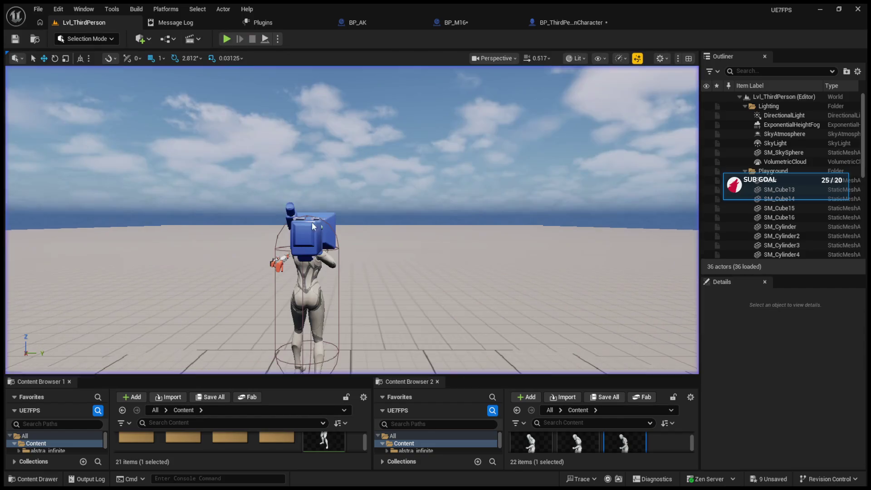
- Drive Switch Weapon from Play Montage's On Notify Begin, then compile and play-test
{"action": "left_click", "coordinate": [571, 22]}
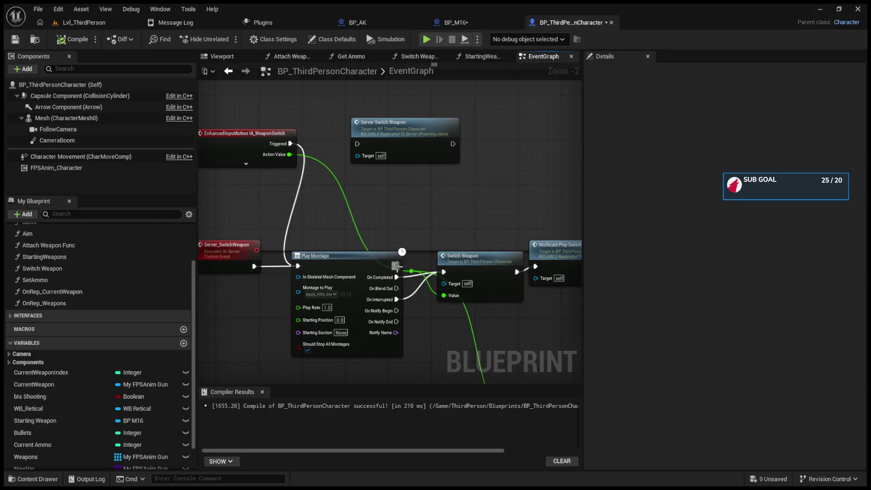
{"action": "left_click_drag", "start_coordinate": [396, 288], "coordinate": [443, 272]}
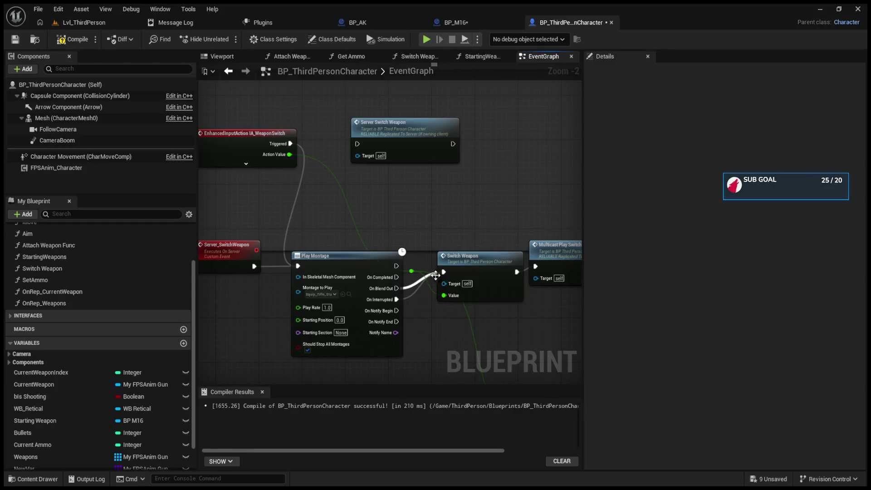
{"action": "left_click", "coordinate": [397, 288], "text": "alt"}
{"action": "left_click_drag", "start_coordinate": [396, 310], "coordinate": [445, 273]}
{"action": "left_click", "coordinate": [75, 39]}
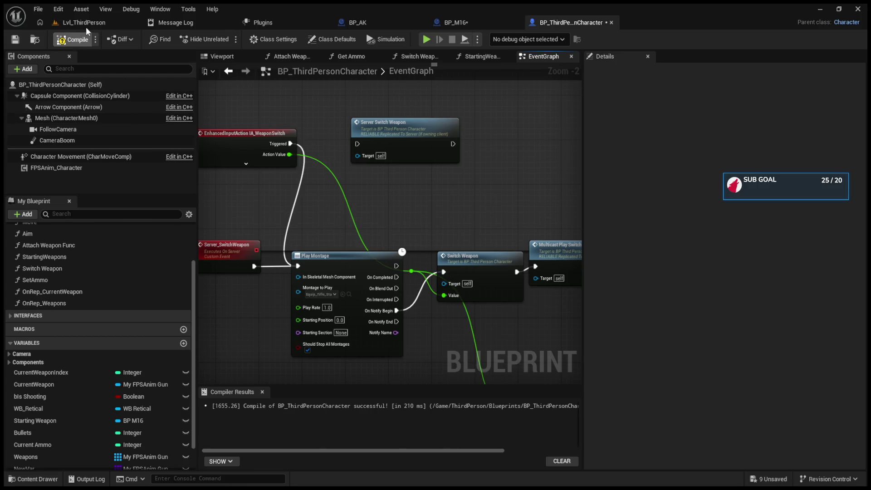
{"action": "left_click", "coordinate": [86, 26]}
{"action": "left_click", "coordinate": [224, 38]}
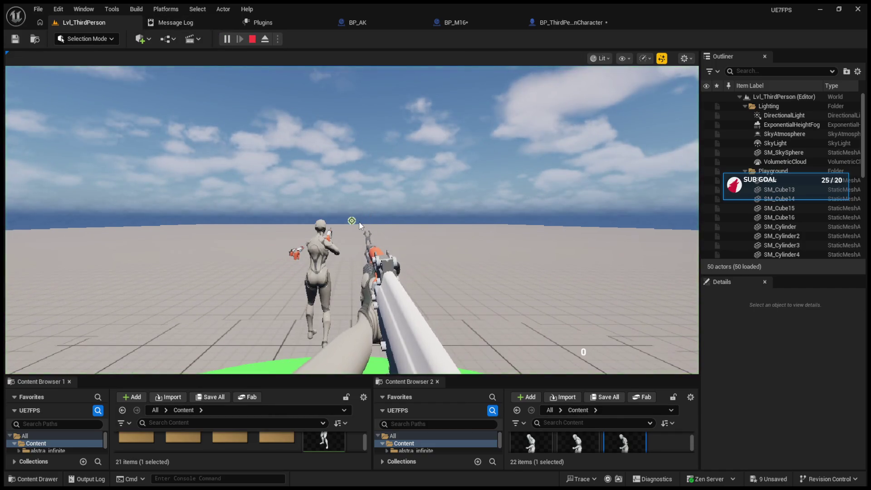
{"action": "key", "text": "Escape"}
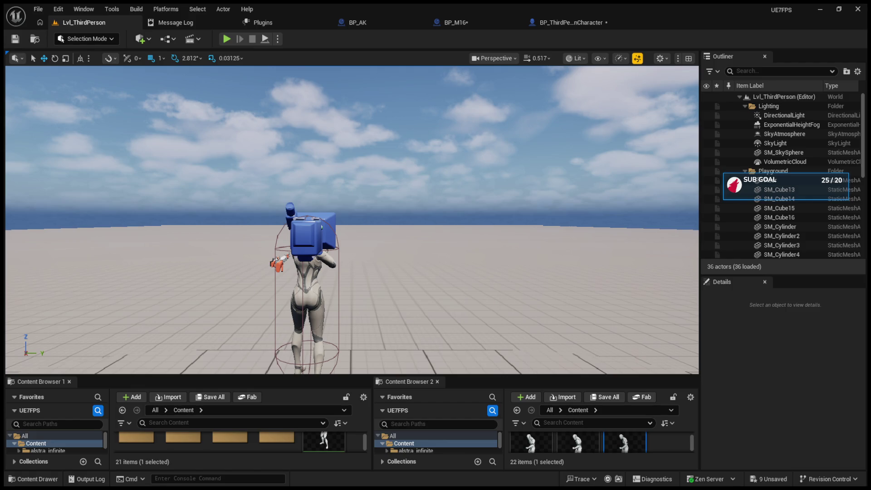
- Move Play Montage up and wire Triggered into it and its output into Switch Weapon
{"action": "left_click", "coordinate": [564, 23]}
{"action": "scroll", "coordinate": [343, 261], "scroll_direction": "down", "scroll_amount": 2}
{"action": "left_click", "coordinate": [322, 283], "text": "alt"}
{"action": "left_click_drag", "start_coordinate": [377, 273], "coordinate": [367, 192]}
{"action": "left_click_drag", "start_coordinate": [314, 161], "coordinate": [316, 222]}
{"action": "left_click_drag", "start_coordinate": [415, 222], "coordinate": [469, 291]}
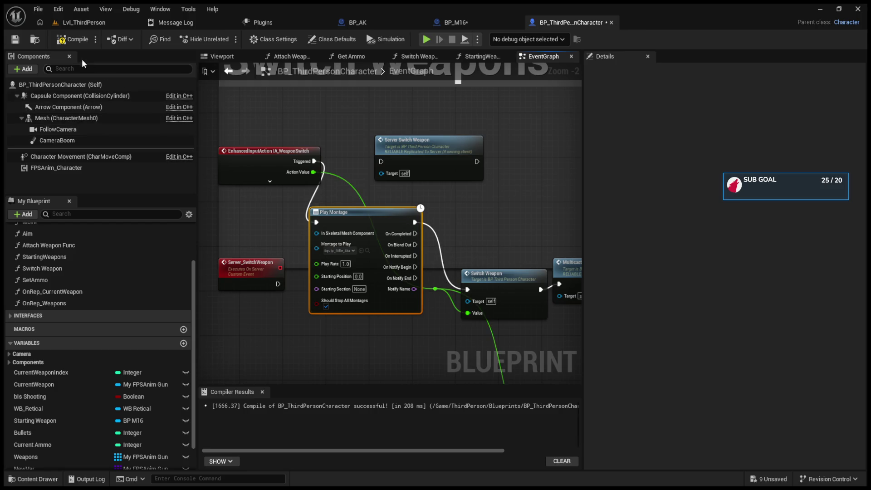
- Play-test the change, then nudge the Switch Weapon node up-left
{"action": "key", "text": "alt+p"}
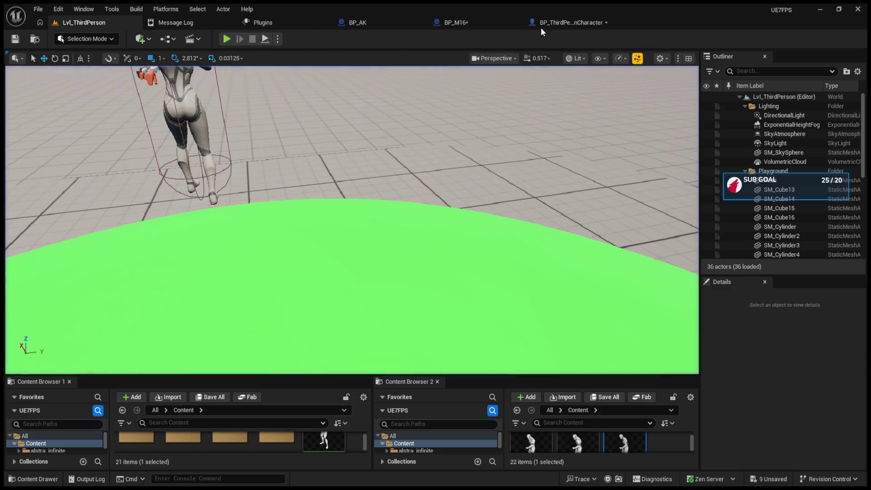
{"action": "left_click", "coordinate": [562, 22]}
{"action": "left_click", "coordinate": [493, 244]}
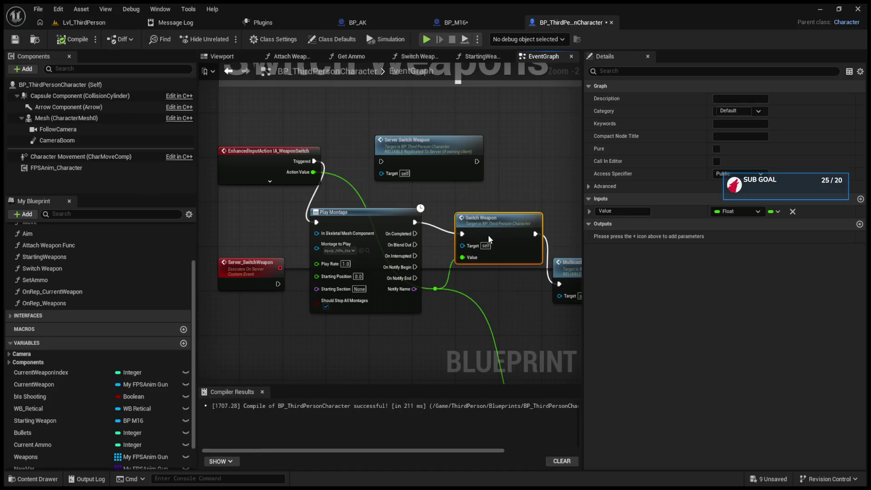
{"action": "left_click_drag", "start_coordinate": [488, 235], "coordinate": [484, 230]}
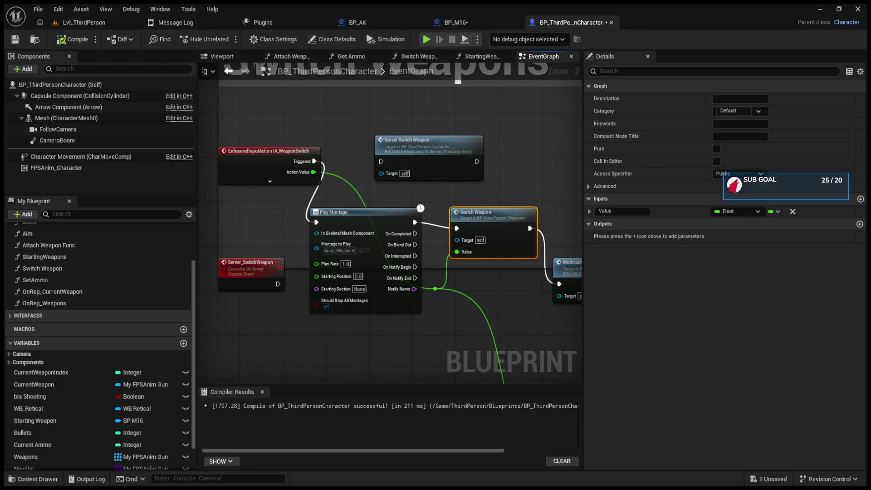
- Locate NewBlueprint in the top-level Content folder and open it
{"action": "left_click", "coordinate": [450, 20]}
{"action": "left_click", "coordinate": [344, 23]}
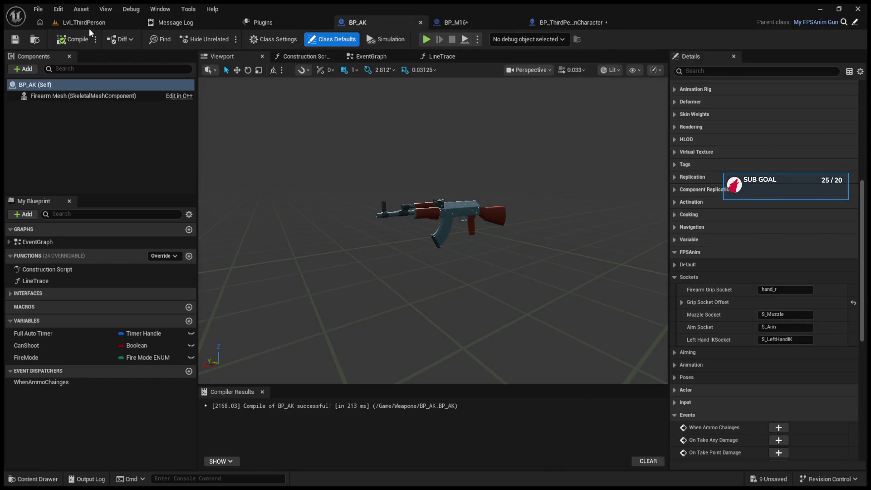
{"action": "left_click", "coordinate": [91, 25]}
{"action": "left_click_drag", "start_coordinate": [492, 374], "coordinate": [478, 250]}
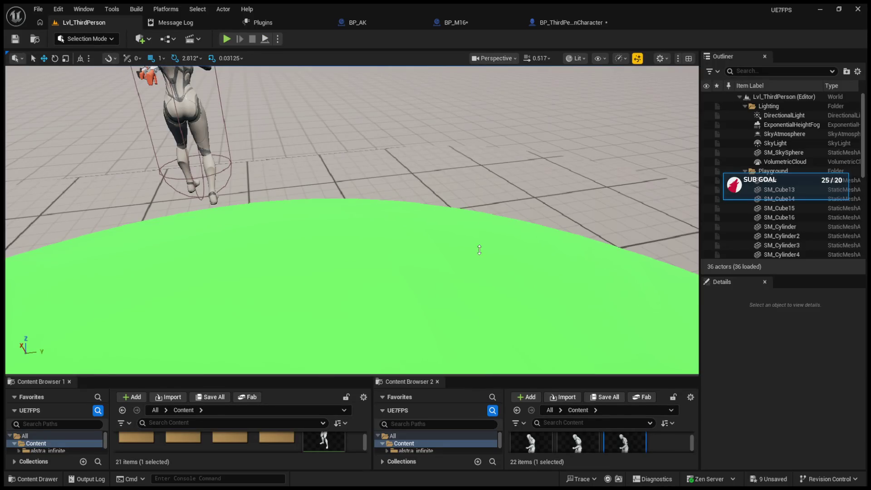
{"action": "scroll", "coordinate": [241, 386], "scroll_direction": "up", "scroll_amount": 2}
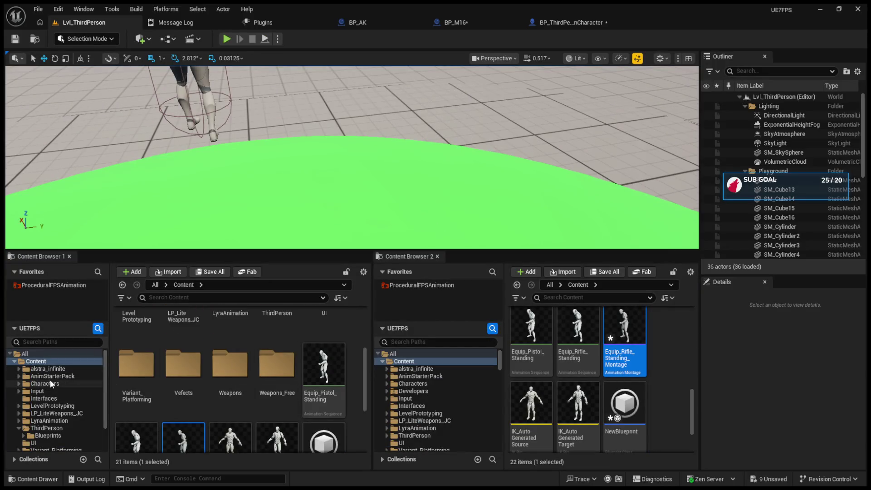
{"action": "left_click", "coordinate": [43, 361]}
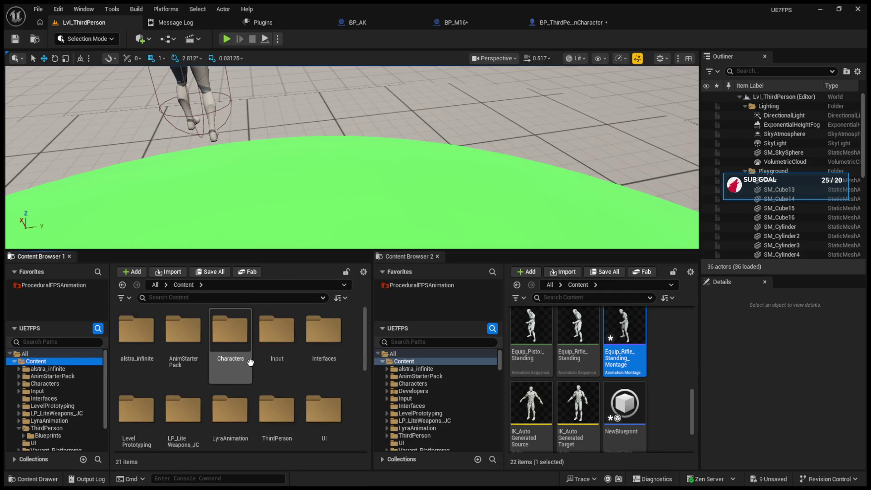
{"action": "scroll", "coordinate": [250, 363], "scroll_direction": "down", "scroll_amount": 3}
{"action": "left_click", "coordinate": [303, 386]}
{"action": "double_click", "coordinate": [326, 384]}
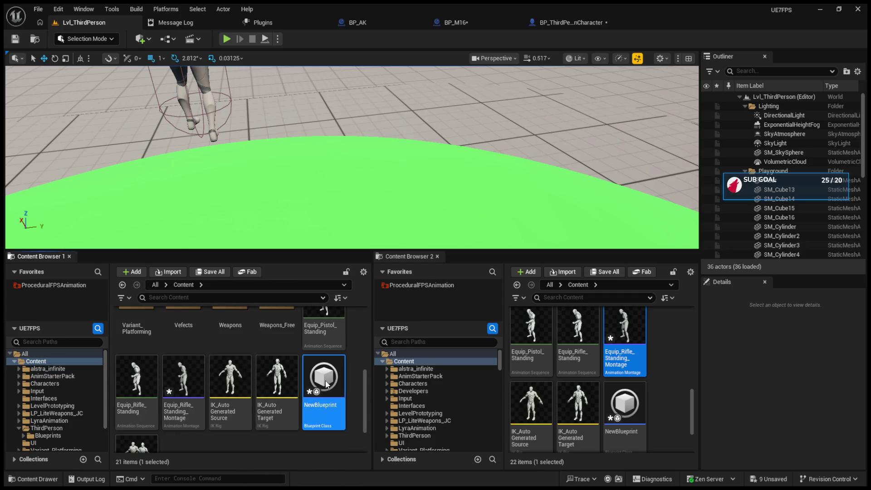
- In Received Notify Begin, feed Mesh Comp into a new Get Owner node
{"action": "left_click_drag", "start_coordinate": [349, 211], "coordinate": [275, 204]}
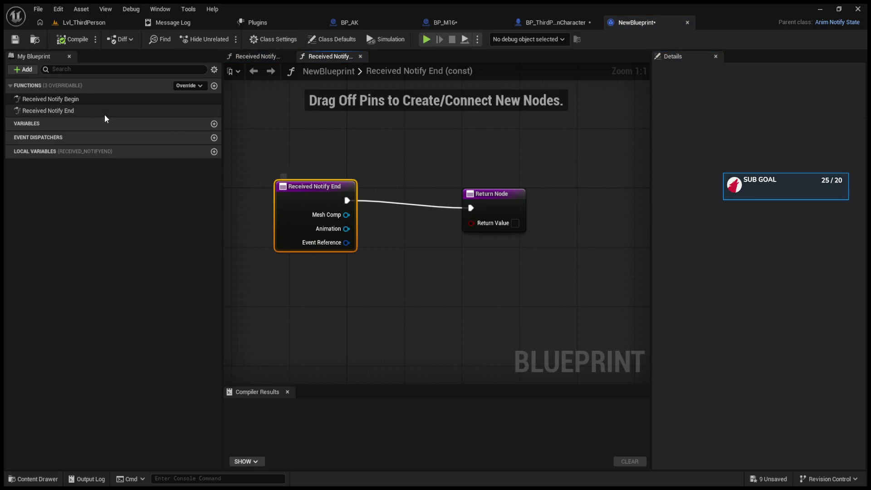
{"action": "double_click", "coordinate": [91, 99]}
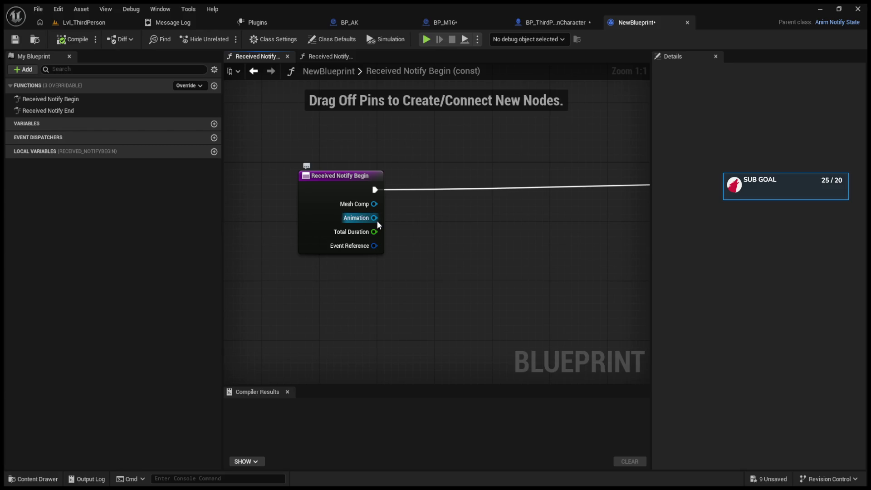
{"action": "mouse_move", "coordinate": [345, 183]}
{"action": "left_mouse_down"}
{"action": "mouse_move", "coordinate": [330, 175]}
{"action": "mouse_move", "coordinate": [426, 232]}
{"action": "left_mouse_up"}
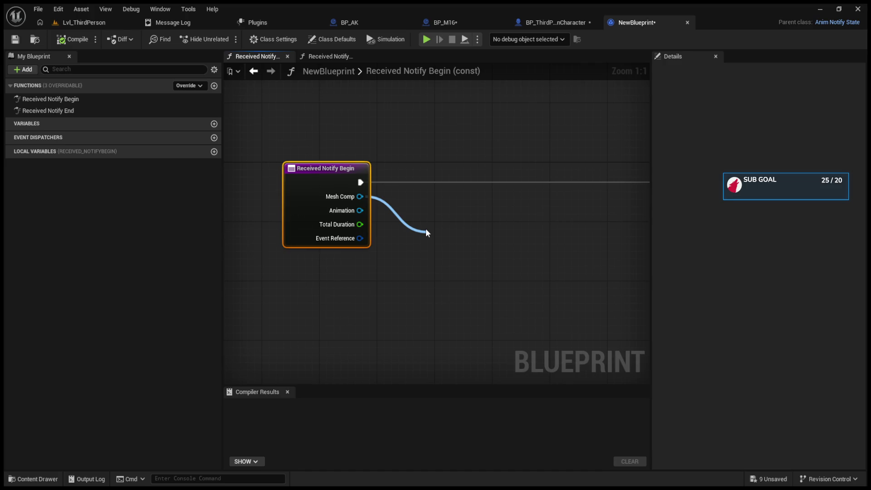
{"action": "left_click_drag", "start_coordinate": [426, 232], "coordinate": [426, 232]}
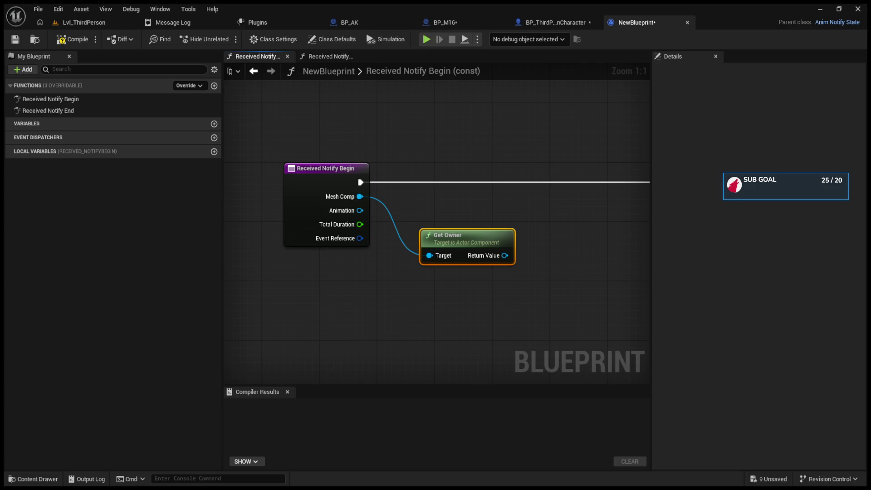
{"action": "mouse_move", "coordinate": [607, 230]}
{"action": "left_mouse_down"}
{"action": "mouse_move", "coordinate": [605, 249]}
{"action": "mouse_move", "coordinate": [445, 292]}
{"action": "mouse_move", "coordinate": [512, 245]}
{"action": "left_mouse_up"}
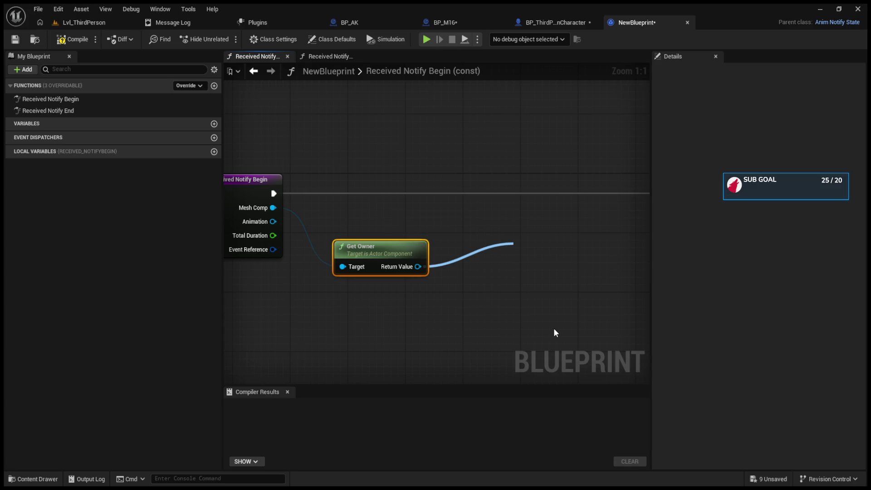
{"action": "left_click", "coordinate": [559, 298]}
{"action": "left_click_drag", "start_coordinate": [546, 262], "coordinate": [509, 193]}
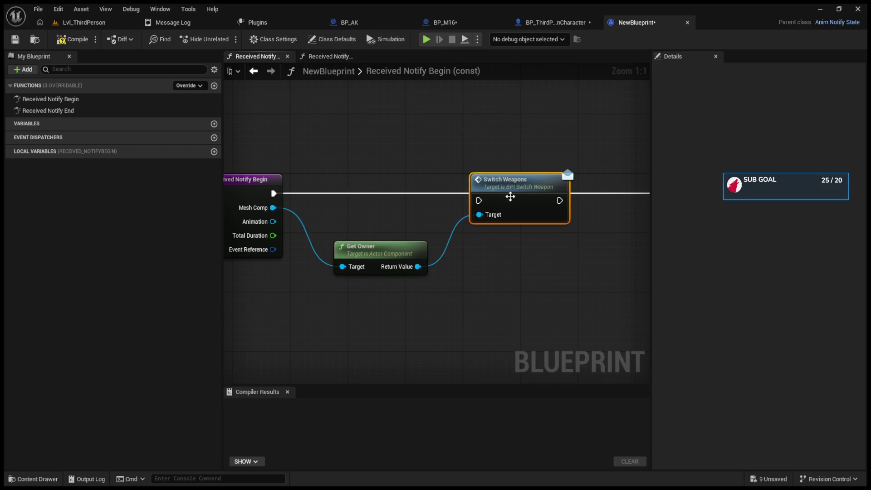
{"action": "mouse_move", "coordinate": [273, 193]}
{"action": "left_mouse_down"}
{"action": "mouse_move", "coordinate": [476, 208]}
{"action": "mouse_move", "coordinate": [479, 201]}
{"action": "left_mouse_up"}
{"action": "left_click_drag", "start_coordinate": [273, 193], "coordinate": [481, 201]}
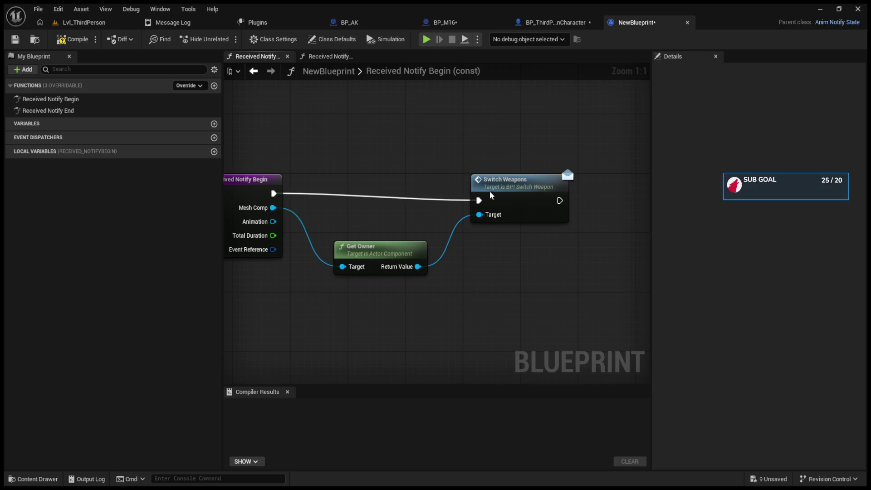
{"action": "left_click", "coordinate": [489, 195]}
{"action": "left_click_drag", "start_coordinate": [425, 226], "coordinate": [522, 221]}
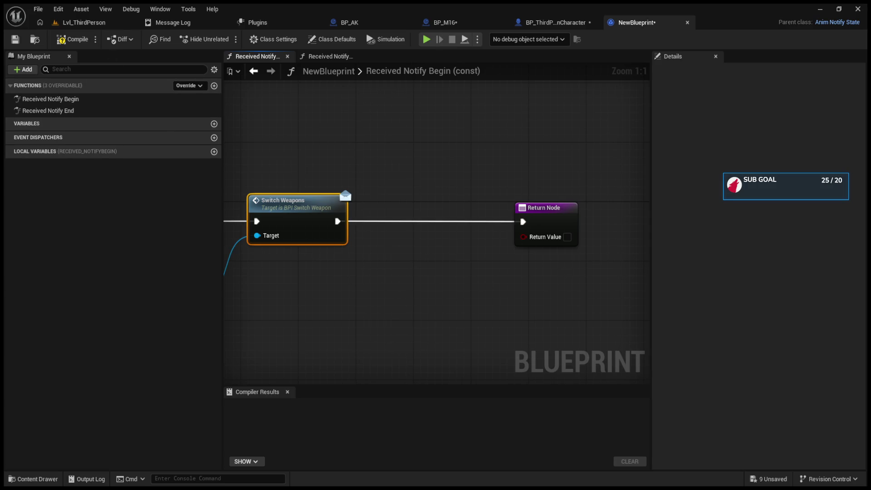
{"action": "left_click_drag", "start_coordinate": [340, 254], "coordinate": [556, 263]}
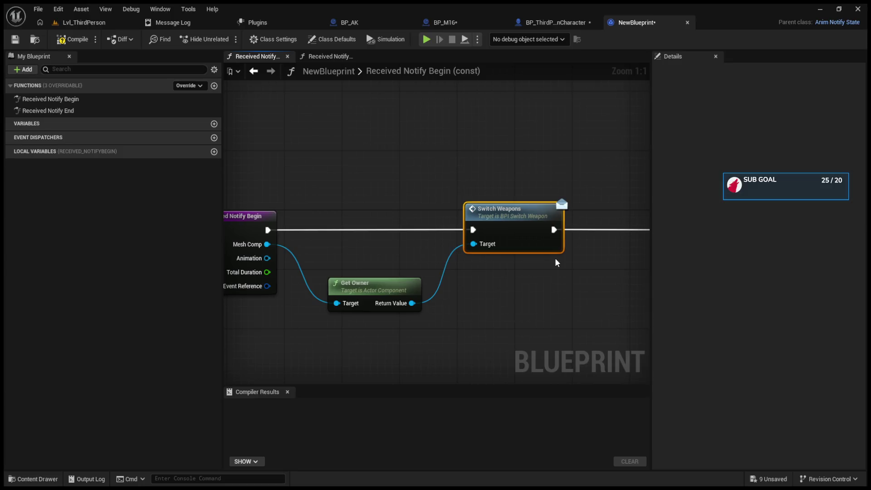
{"action": "key", "text": "Delete"}
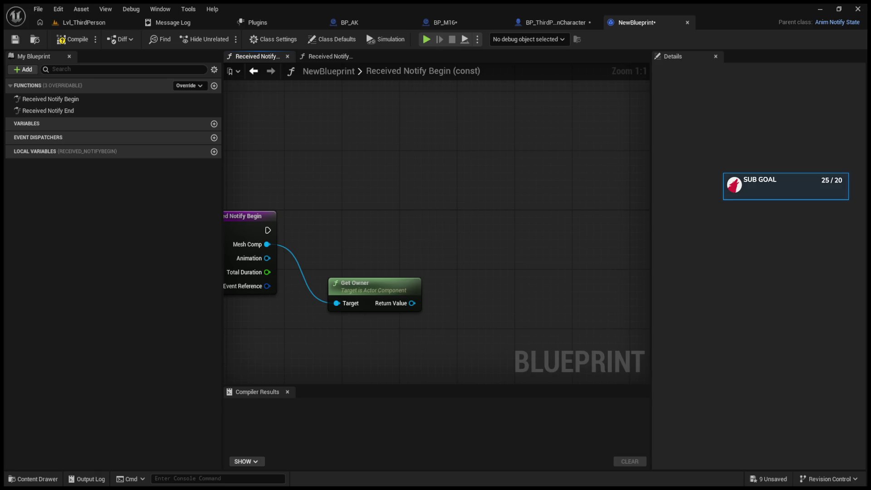
{"action": "left_click_drag", "start_coordinate": [412, 303], "coordinate": [474, 264]}
{"action": "mouse_move", "coordinate": [473, 264]}
{"action": "left_mouse_down"}
{"action": "mouse_move", "coordinate": [465, 252]}
{"action": "mouse_move", "coordinate": [352, 216]}
{"action": "left_mouse_up"}
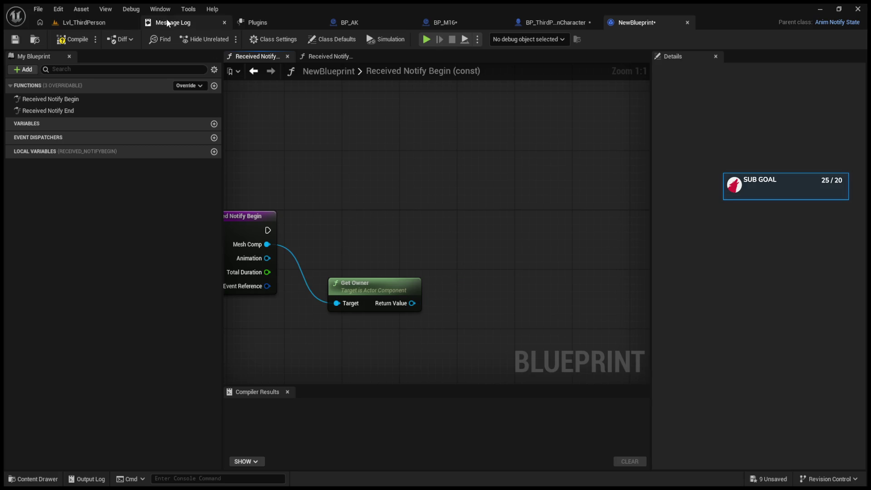
- Check the character blueprint's implemented interfaces
{"action": "left_click", "coordinate": [564, 27]}
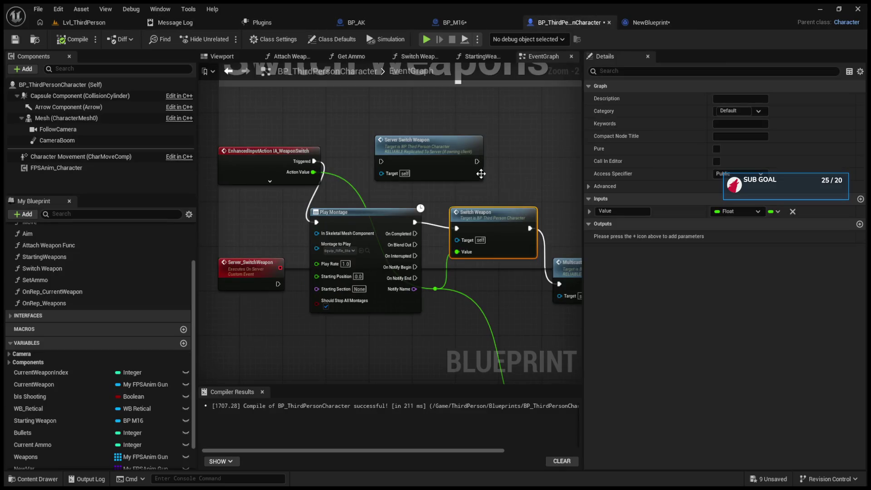
{"action": "scroll", "coordinate": [162, 291], "scroll_direction": "up", "scroll_amount": 3}
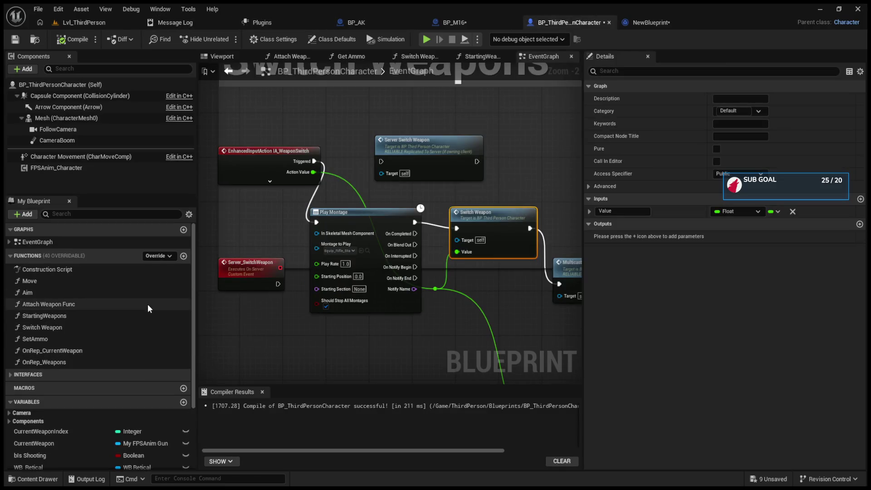
{"action": "left_click", "coordinate": [9, 374]}
- Call Switch Weapons on Get Owner between Notify Begin and Return Node, and compile
{"action": "left_click", "coordinate": [649, 22]}
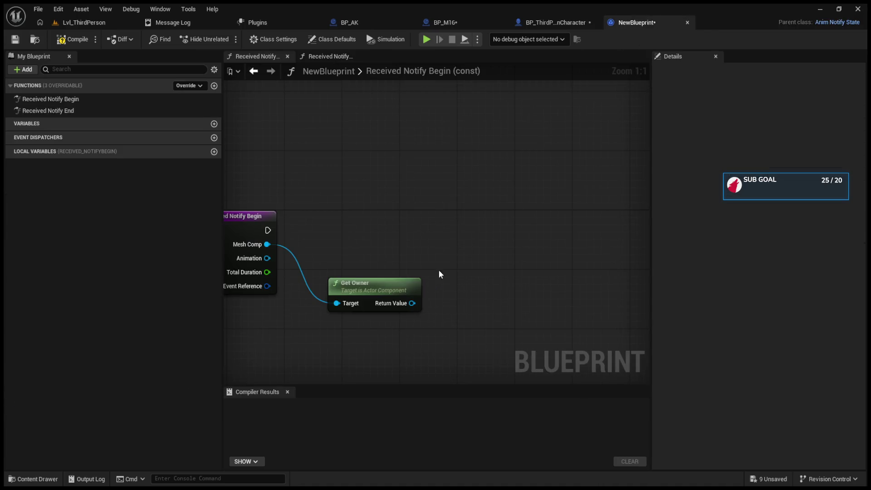
{"action": "left_click_drag", "start_coordinate": [412, 302], "coordinate": [460, 258]}
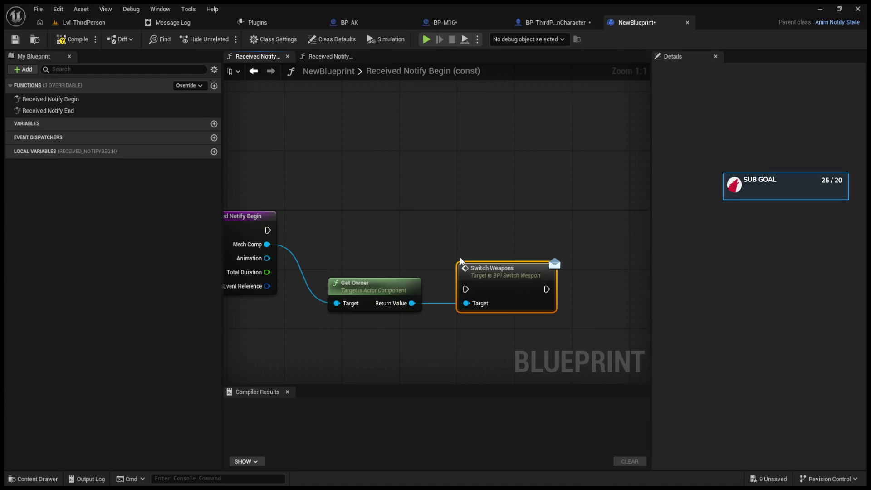
{"action": "mouse_move", "coordinate": [267, 230]}
{"action": "left_mouse_down"}
{"action": "mouse_move", "coordinate": [564, 237]}
{"action": "mouse_move", "coordinate": [632, 229]}
{"action": "mouse_move", "coordinate": [630, 216]}
{"action": "left_mouse_up"}
{"action": "mouse_move", "coordinate": [416, 231]}
{"action": "left_mouse_down"}
{"action": "mouse_move", "coordinate": [622, 224]}
{"action": "mouse_move", "coordinate": [470, 231]}
{"action": "left_mouse_up"}
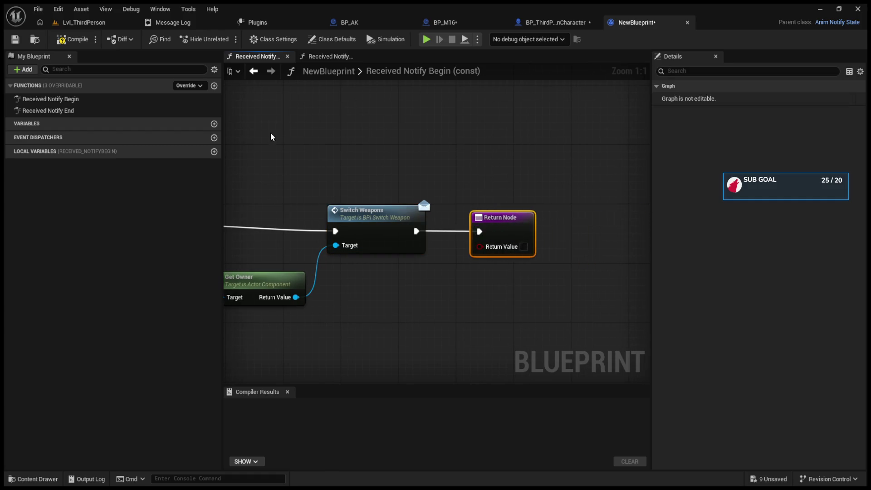
{"action": "left_click", "coordinate": [73, 39]}
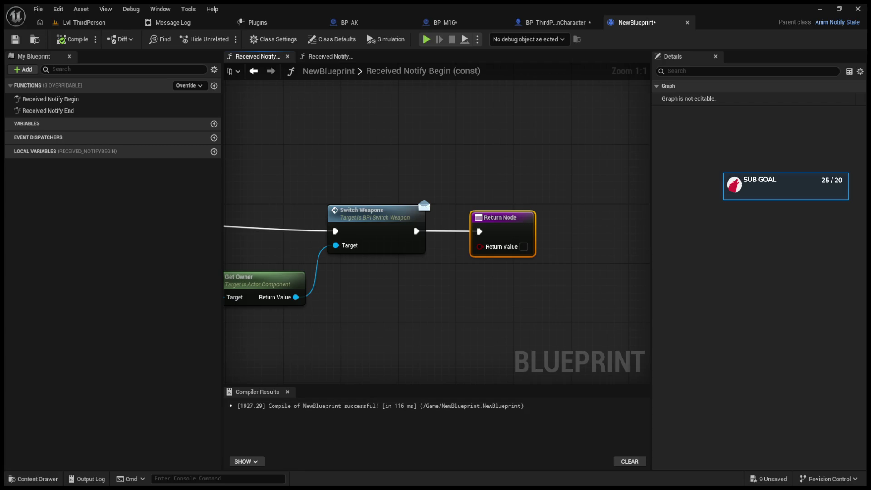
{"action": "left_click", "coordinate": [78, 23]}
{"action": "left_click", "coordinate": [525, 23]}
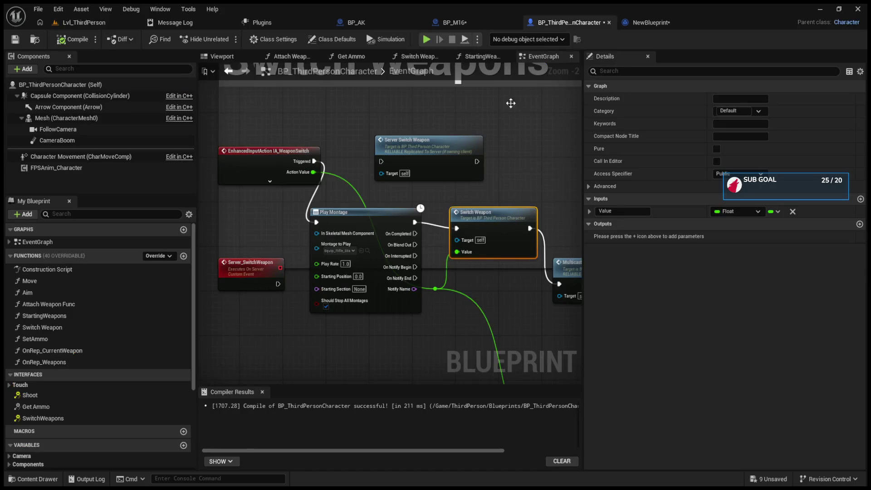
- Trigger Switch Weapon from the montage's On Notify Begin and play-test
{"action": "left_click", "coordinate": [417, 222]}
{"action": "left_click_drag", "start_coordinate": [415, 266], "coordinate": [456, 232]}
{"action": "key", "text": "alt+p"}
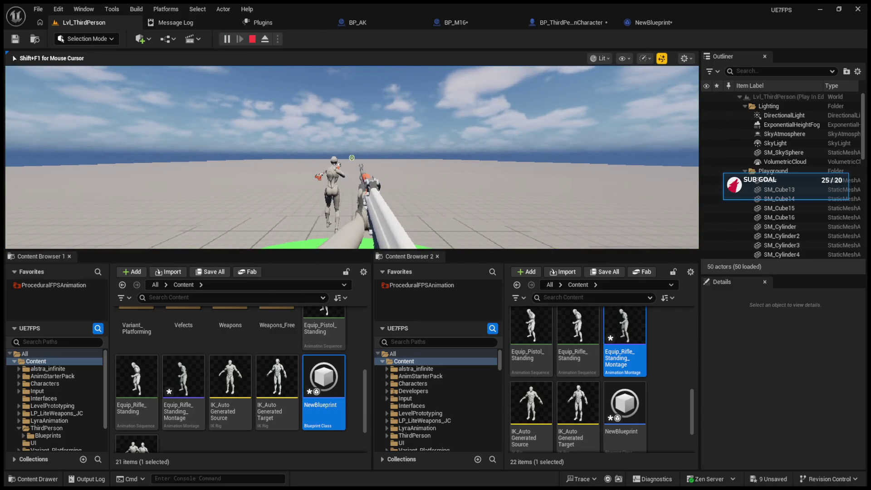
{"action": "key", "text": "shift+F1"}
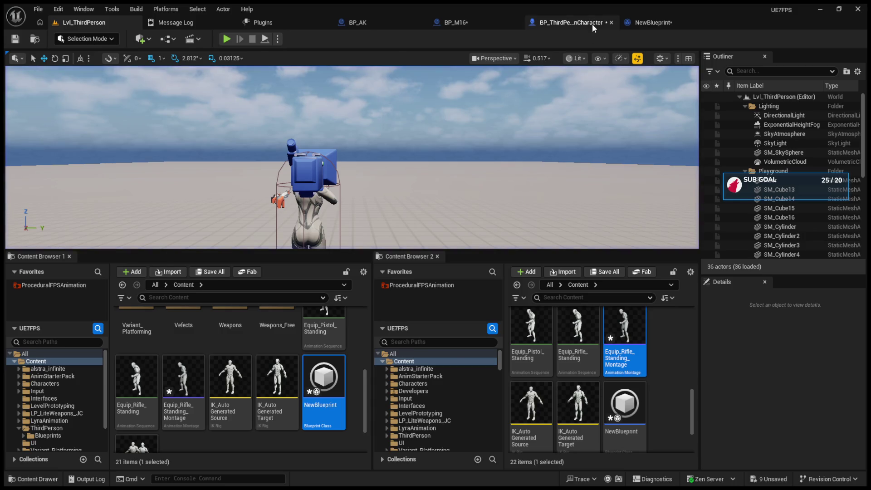
{"action": "left_click", "coordinate": [592, 24]}
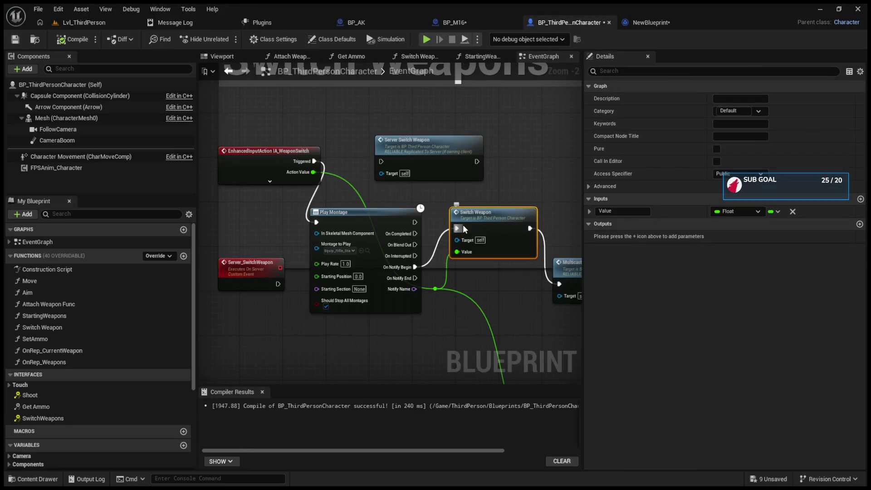
- Rearrange the Server Switch Weapon, Switch Weapon, IA_WeaponSwitch and Play Montage nodes
{"action": "left_click_drag", "start_coordinate": [471, 206], "coordinate": [426, 204]}
{"action": "left_click_drag", "start_coordinate": [387, 150], "coordinate": [506, 133]}
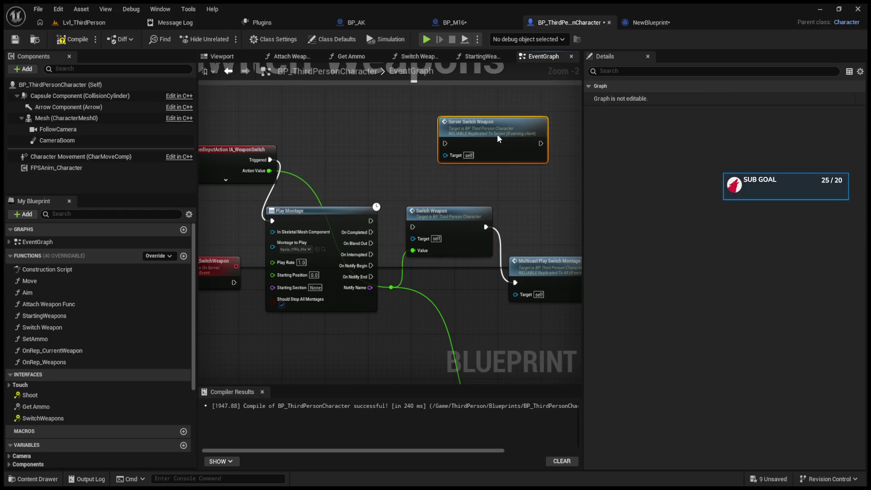
{"action": "mouse_move", "coordinate": [427, 233]}
{"action": "left_mouse_down"}
{"action": "mouse_move", "coordinate": [454, 294]}
{"action": "mouse_move", "coordinate": [420, 305]}
{"action": "left_mouse_up"}
{"action": "mouse_move", "coordinate": [482, 268]}
{"action": "left_mouse_down"}
{"action": "mouse_move", "coordinate": [482, 180]}
{"action": "mouse_move", "coordinate": [482, 192]}
{"action": "left_mouse_up"}
{"action": "mouse_move", "coordinate": [287, 149]}
{"action": "left_mouse_down"}
{"action": "mouse_move", "coordinate": [377, 186]}
{"action": "mouse_move", "coordinate": [303, 163]}
{"action": "mouse_move", "coordinate": [330, 149]}
{"action": "left_mouse_up"}
{"action": "left_click_drag", "start_coordinate": [398, 256], "coordinate": [436, 149]}
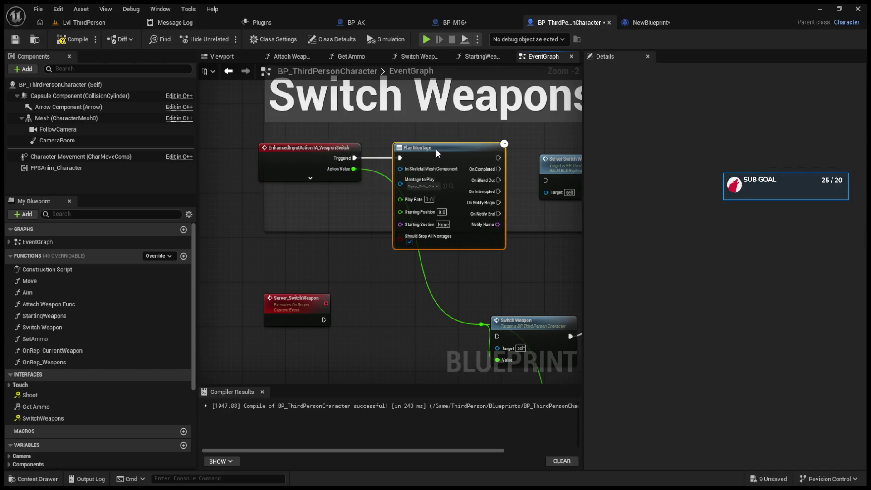
- Wire Event SwitchWeapons into Switch Weapon and place both above the multicast node
{"action": "double_click", "coordinate": [43, 418]}
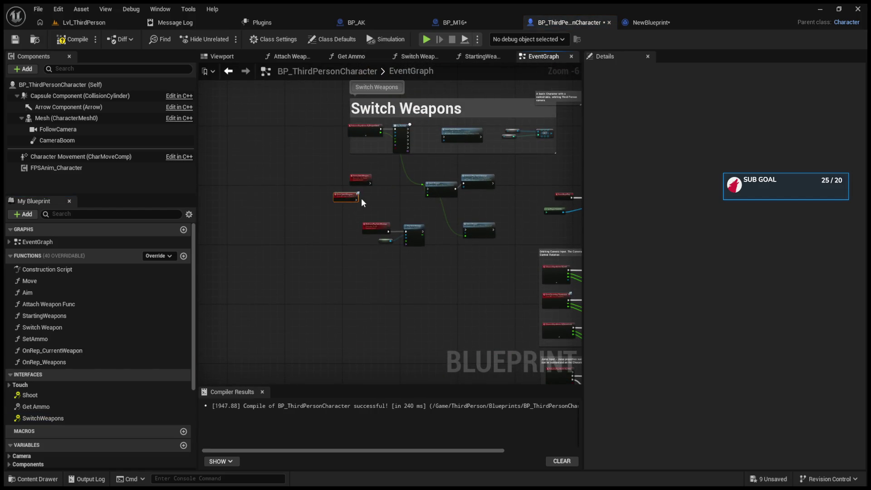
{"action": "scroll", "coordinate": [361, 197], "scroll_direction": "up", "scroll_amount": 3}
{"action": "left_click_drag", "start_coordinate": [338, 205], "coordinate": [506, 184]}
{"action": "mouse_move", "coordinate": [314, 188]}
{"action": "left_mouse_down"}
{"action": "mouse_move", "coordinate": [333, 93]}
{"action": "mouse_move", "coordinate": [395, 235]}
{"action": "mouse_move", "coordinate": [291, 223]}
{"action": "mouse_move", "coordinate": [365, 273]}
{"action": "left_mouse_up"}
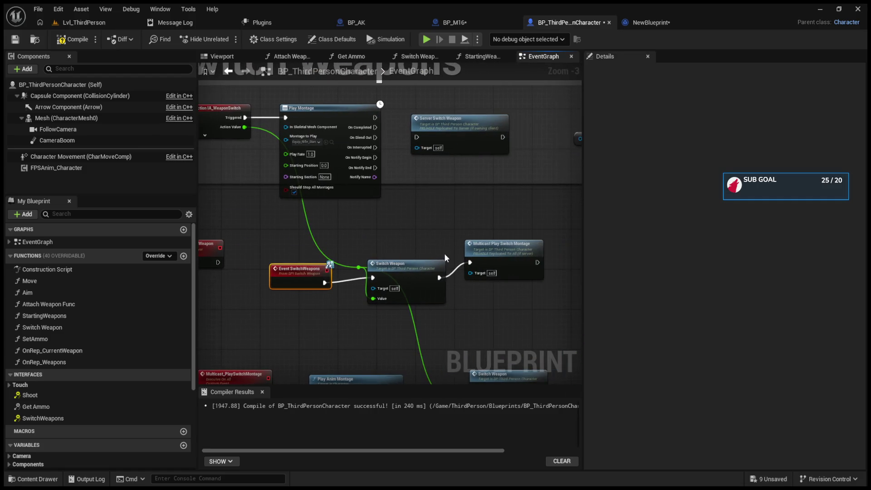
{"action": "left_click", "coordinate": [390, 264], "text": "shift"}
{"action": "mouse_move", "coordinate": [389, 264]}
{"action": "left_mouse_down"}
{"action": "mouse_move", "coordinate": [486, 208]}
{"action": "mouse_move", "coordinate": [413, 255]}
{"action": "mouse_move", "coordinate": [272, 292]}
{"action": "mouse_move", "coordinate": [258, 278]}
{"action": "left_mouse_up"}
{"action": "left_click", "coordinate": [391, 244]}
{"action": "double_click", "coordinate": [392, 249]}
{"action": "left_click_drag", "start_coordinate": [399, 170], "coordinate": [290, 185]}
- Delete the Server Switch Weapon node and tidy the Switch Weapons section
{"action": "mouse_move", "coordinate": [502, 230]}
{"action": "left_mouse_down"}
{"action": "mouse_move", "coordinate": [240, 184]}
{"action": "mouse_move", "coordinate": [287, 187]}
{"action": "mouse_move", "coordinate": [329, 174]}
{"action": "left_mouse_up"}
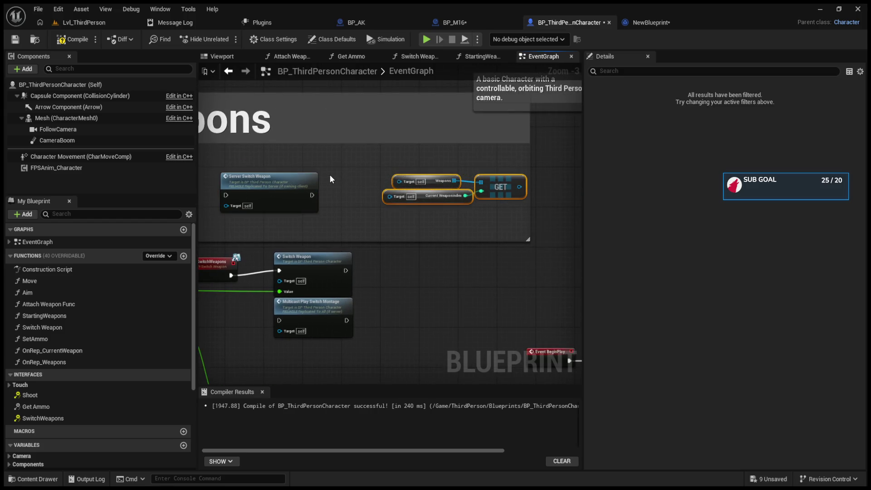
{"action": "left_click", "coordinate": [330, 178]}
{"action": "left_click", "coordinate": [308, 178]}
{"action": "key", "text": "Delete"}
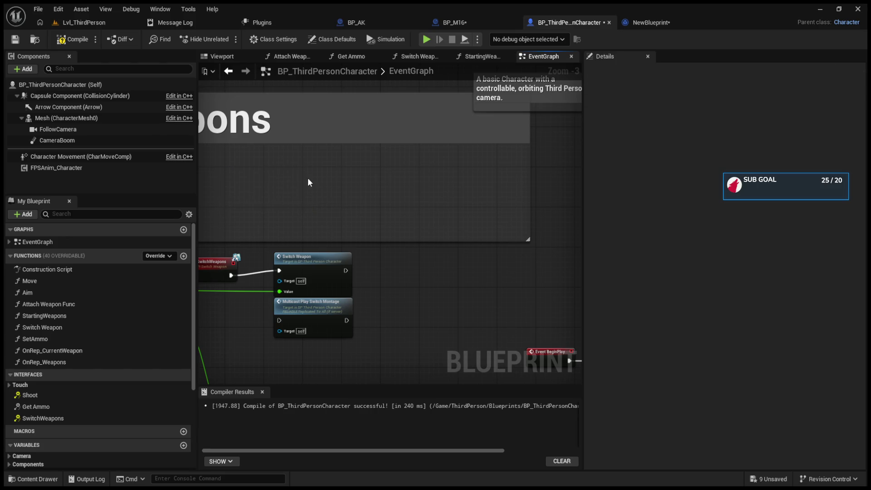
{"action": "left_click_drag", "start_coordinate": [308, 178], "coordinate": [419, 221]}
{"action": "mouse_move", "coordinate": [416, 300]}
{"action": "left_mouse_down"}
{"action": "mouse_move", "coordinate": [461, 227]}
{"action": "mouse_move", "coordinate": [455, 222]}
{"action": "left_mouse_up"}
{"action": "left_click_drag", "start_coordinate": [415, 258], "coordinate": [476, 256]}
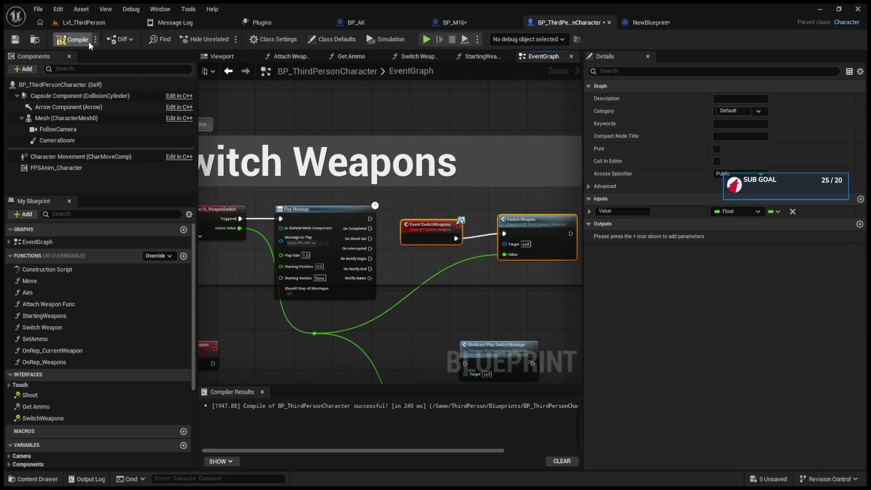
{"action": "left_click", "coordinate": [103, 24]}
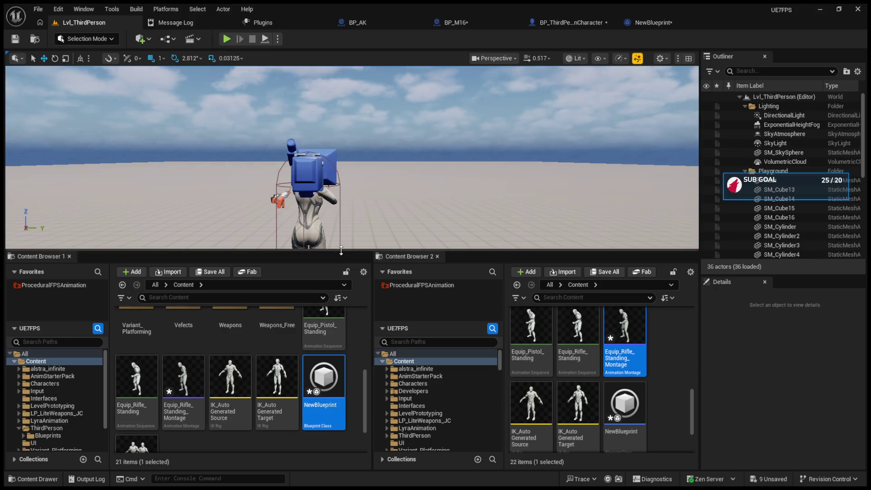
- Enlarge the level viewport and play-test the level
{"action": "left_click_drag", "start_coordinate": [263, 251], "coordinate": [263, 352]}
{"action": "left_click", "coordinate": [230, 41]}
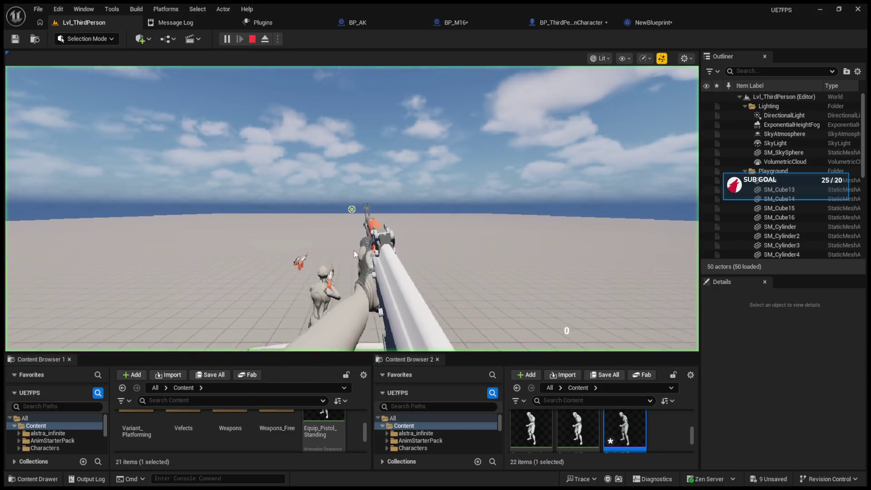
{"action": "left_click", "coordinate": [353, 262]}
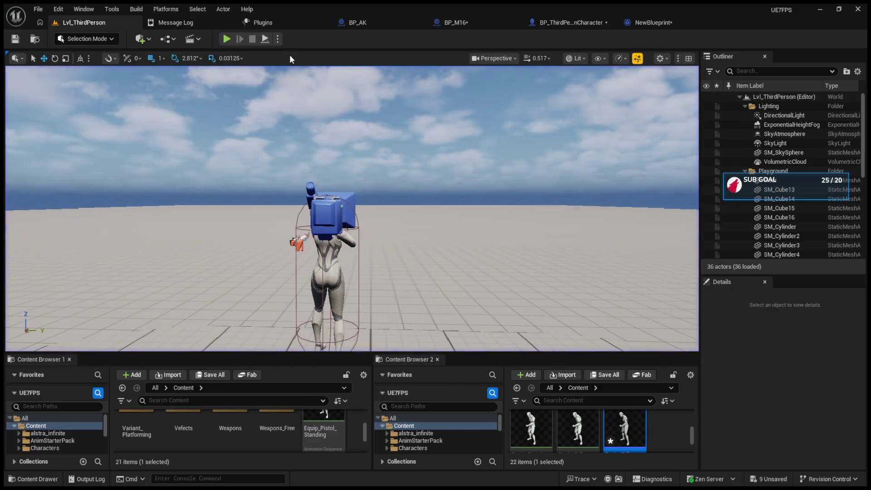
- Add a Mesh component getter for Play Montage's skeletal mesh input
{"action": "left_click", "coordinate": [591, 21]}
{"action": "scroll", "coordinate": [371, 201], "scroll_direction": "up", "scroll_amount": 2}
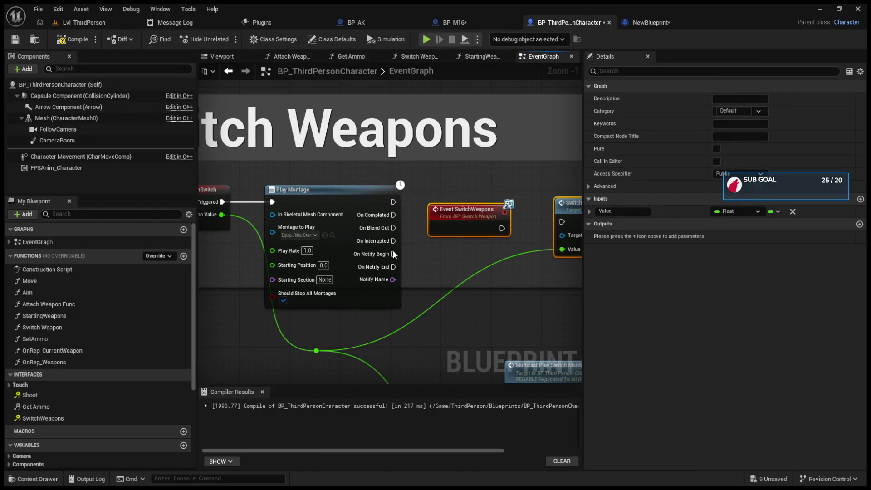
{"action": "mouse_move", "coordinate": [274, 217]}
{"action": "left_mouse_down"}
{"action": "mouse_move", "coordinate": [219, 268]}
{"action": "mouse_move", "coordinate": [228, 266]}
{"action": "mouse_move", "coordinate": [229, 210]}
{"action": "left_mouse_up"}
{"action": "left_click", "coordinate": [60, 85]}
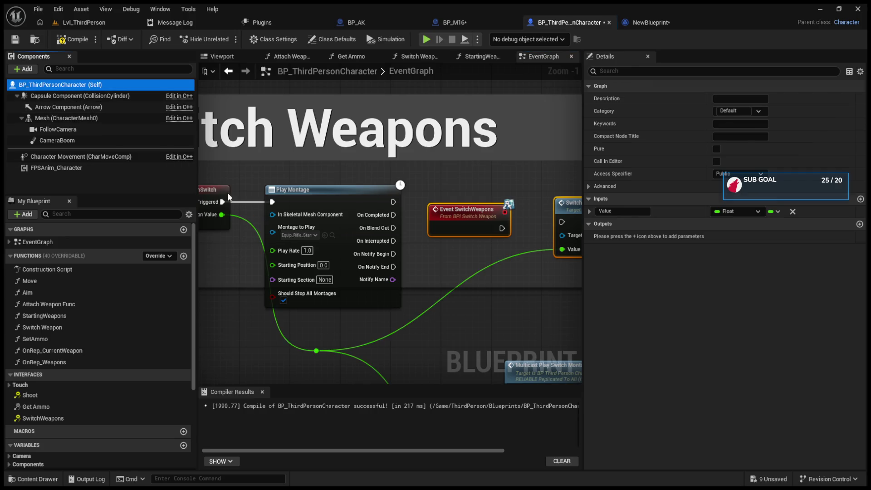
{"action": "left_click_drag", "start_coordinate": [63, 118], "coordinate": [234, 204]}
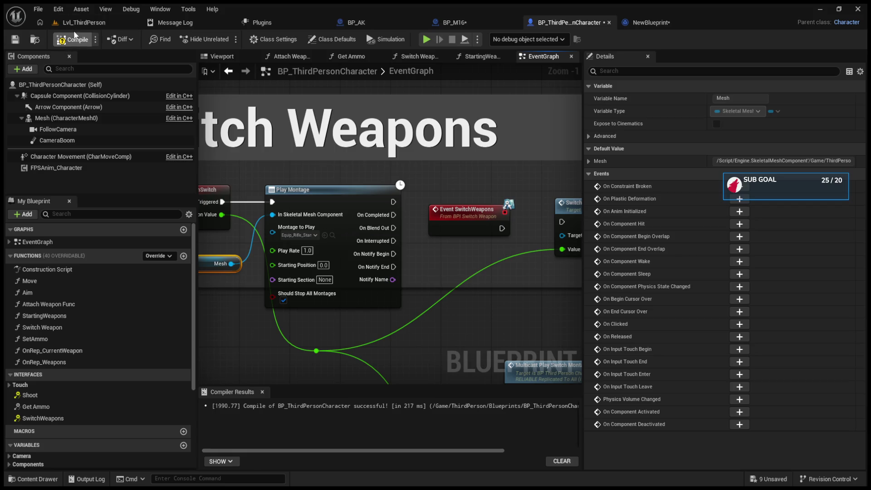
- Play-test again, then connect Event SwitchWeapons to Switch Weapon
{"action": "left_click", "coordinate": [88, 27]}
{"action": "left_click", "coordinate": [226, 38]}
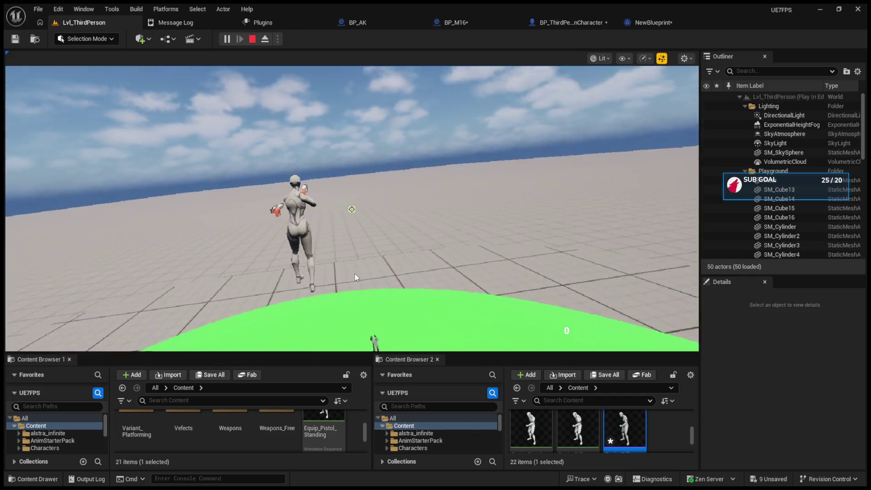
{"action": "left_click", "coordinate": [571, 22]}
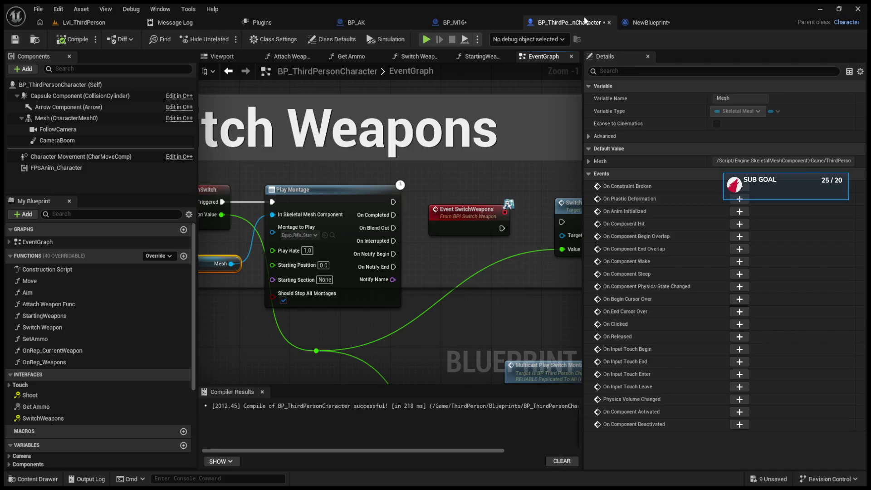
{"action": "left_click_drag", "start_coordinate": [464, 194], "coordinate": [397, 190]}
{"action": "left_click_drag", "start_coordinate": [489, 217], "coordinate": [429, 223]}
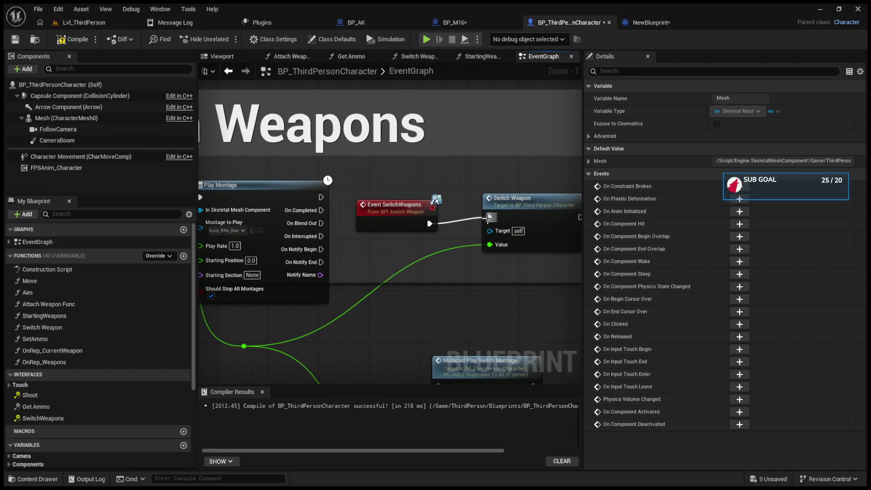
{"action": "left_click", "coordinate": [77, 19]}
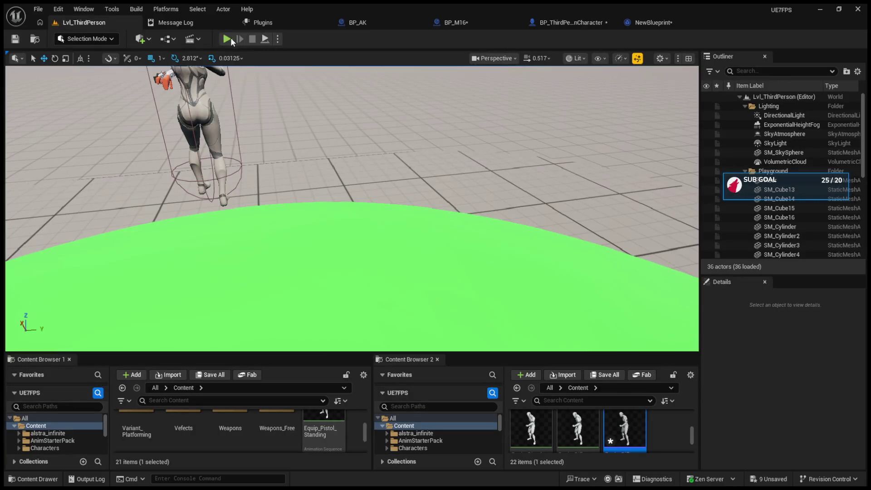
{"action": "left_click", "coordinate": [232, 40]}
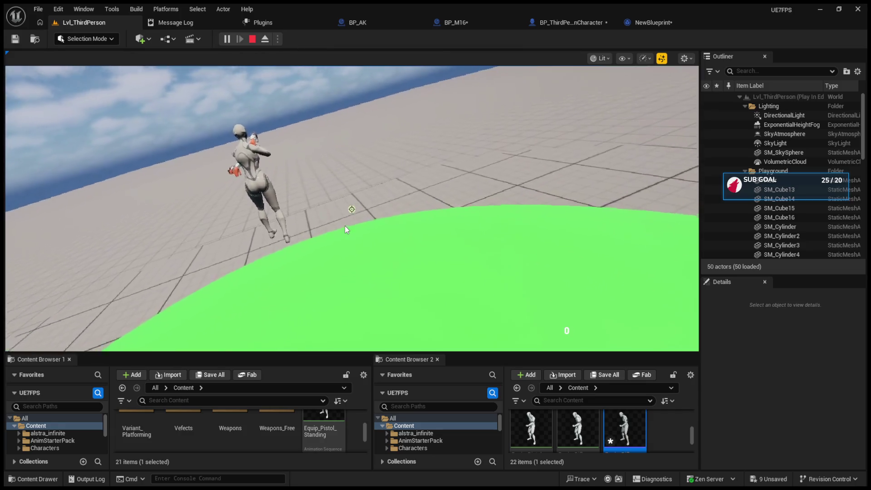
{"action": "left_click", "coordinate": [345, 225]}
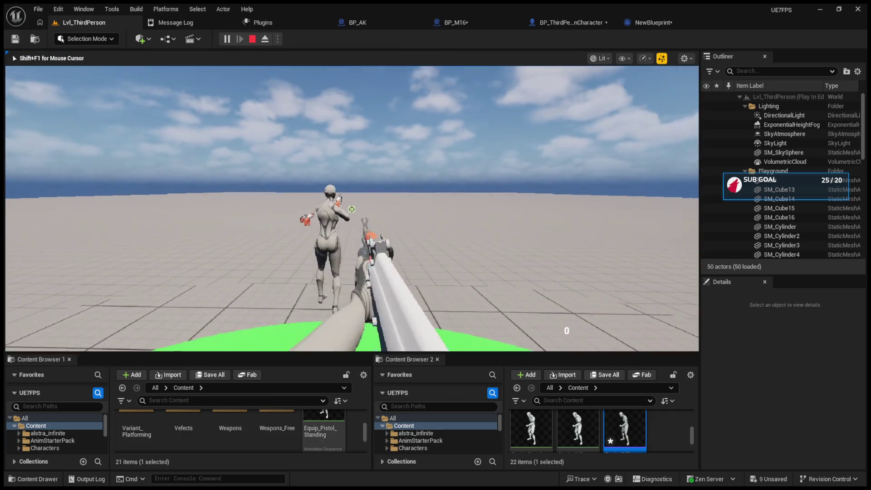
{"action": "key", "text": "g"}
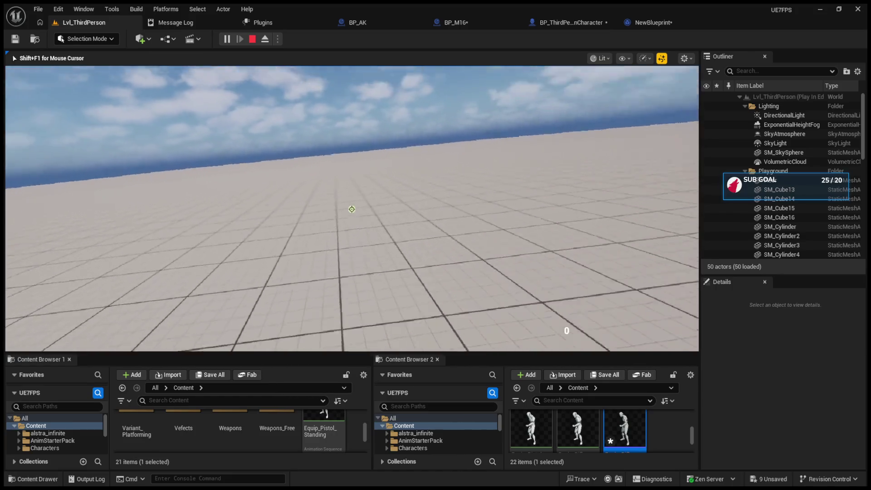
{"action": "key", "text": "Escape"}
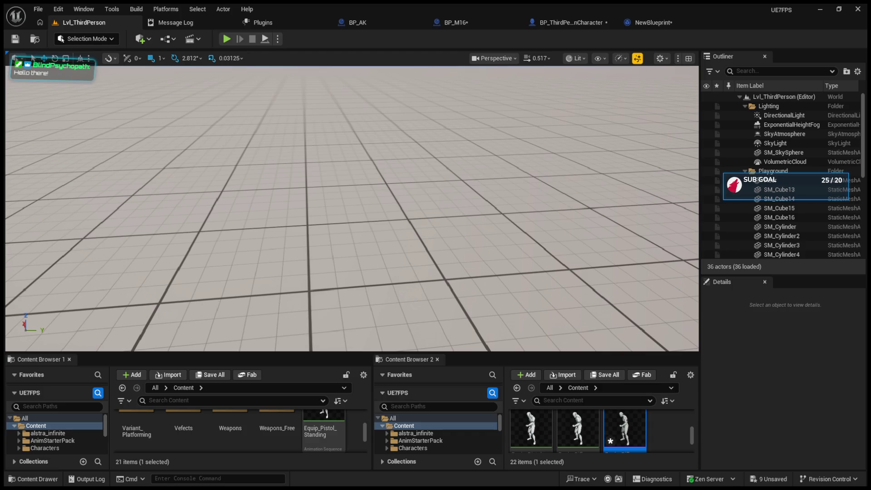
{"action": "left_click", "coordinate": [226, 39]}
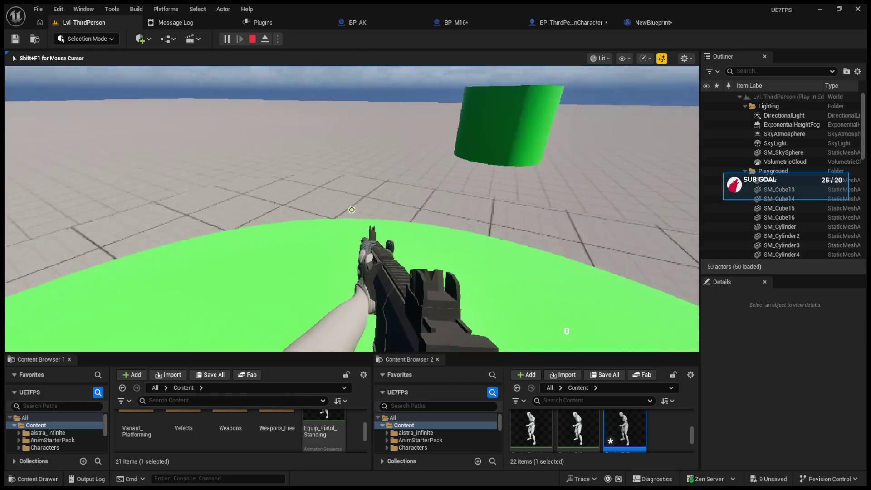
{"action": "key", "text": "Escape"}
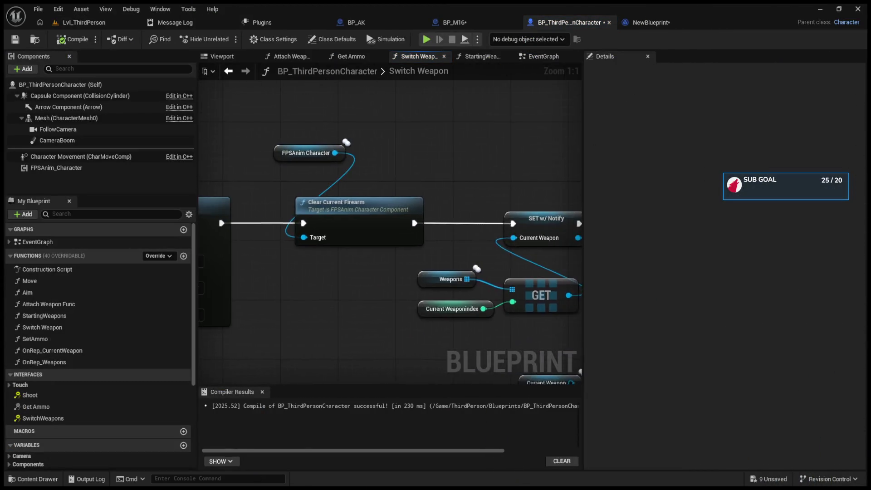
- Space out the Switch Weapon entry, Branch, > comparison and both SET Current Weaponindex nodes
{"action": "left_click_drag", "start_coordinate": [213, 191], "coordinate": [567, 187]}
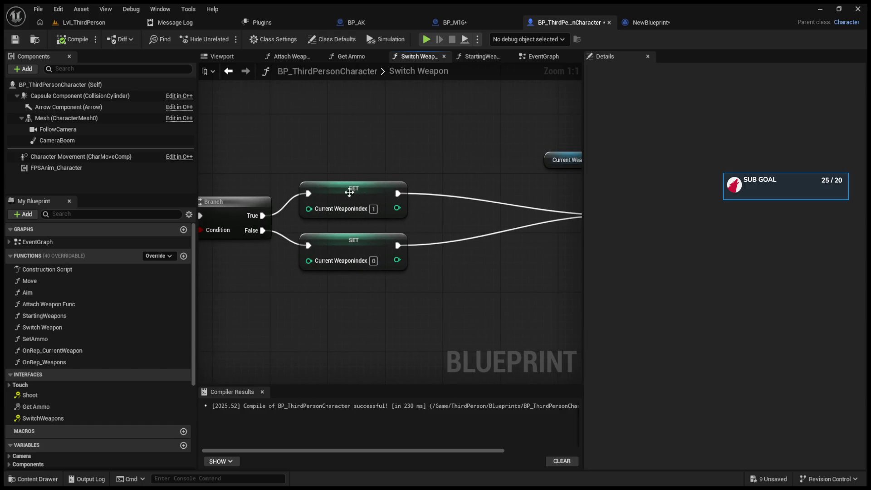
{"action": "left_click_drag", "start_coordinate": [352, 193], "coordinate": [484, 193]}
{"action": "mouse_move", "coordinate": [252, 186]}
{"action": "left_mouse_down"}
{"action": "mouse_move", "coordinate": [401, 186]}
{"action": "mouse_move", "coordinate": [307, 184]}
{"action": "mouse_move", "coordinate": [515, 291]}
{"action": "left_mouse_up"}
{"action": "left_click_drag", "start_coordinate": [499, 206], "coordinate": [323, 153]}
{"action": "left_click", "coordinate": [465, 165]}
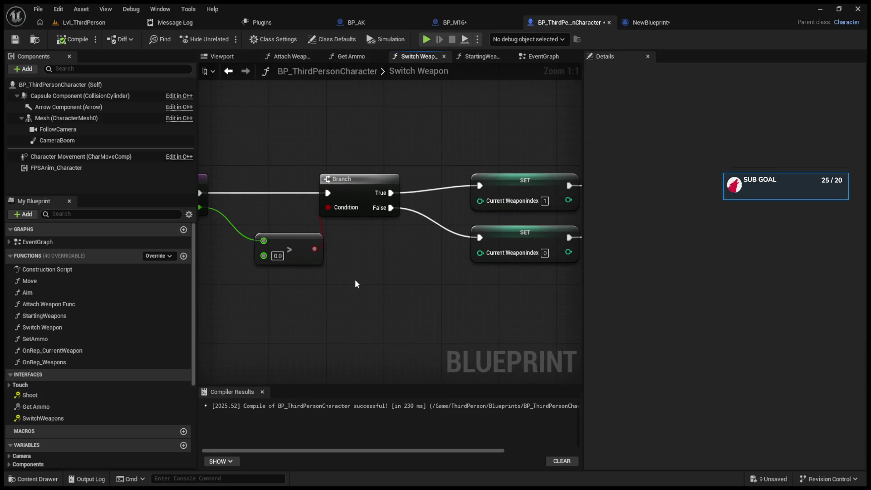
{"action": "left_click_drag", "start_coordinate": [390, 283], "coordinate": [340, 283]}
{"action": "mouse_move", "coordinate": [461, 236]}
{"action": "left_mouse_down"}
{"action": "mouse_move", "coordinate": [448, 240]}
{"action": "mouse_move", "coordinate": [468, 256]}
{"action": "left_mouse_up"}
{"action": "left_click_drag", "start_coordinate": [330, 286], "coordinate": [388, 287]}
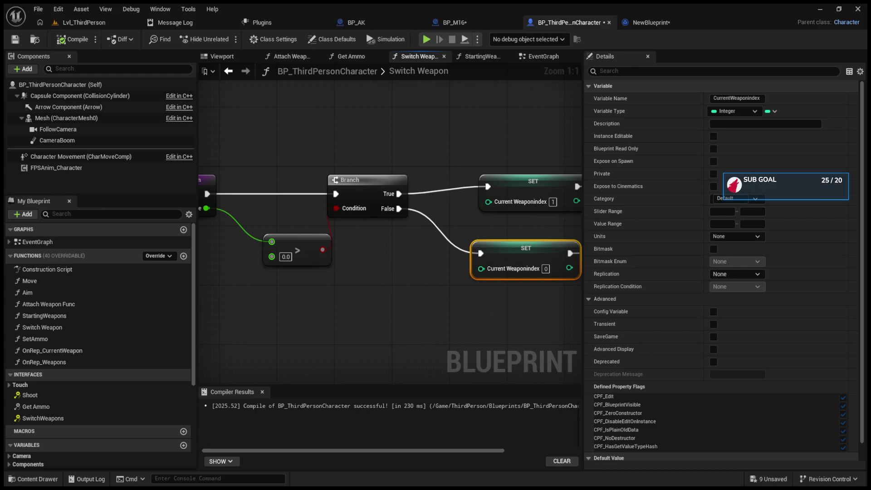
- Reposition the top SET Current Weaponindex node and enter 2 on the new bottom SET node
{"action": "left_click_drag", "start_coordinate": [389, 156], "coordinate": [348, 149]}
{"action": "left_click", "coordinate": [348, 149]}
{"action": "left_click_drag", "start_coordinate": [485, 181], "coordinate": [471, 166]}
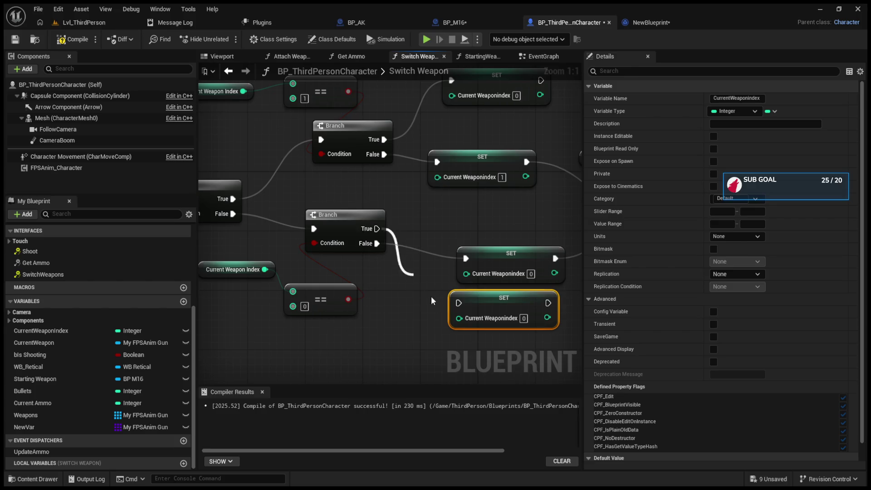
{"action": "left_click", "coordinate": [464, 301]}
{"action": "type", "text": "2"}
{"action": "mouse_move", "coordinate": [254, 238]}
{"action": "left_mouse_down"}
{"action": "mouse_move", "coordinate": [411, 243]}
{"action": "mouse_move", "coordinate": [463, 255]}
{"action": "left_mouse_up"}
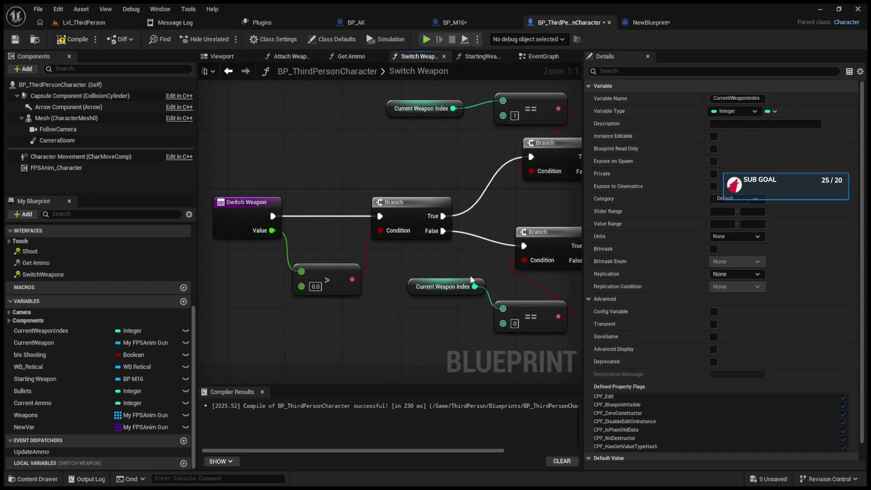
- Connect the top SET Current Weaponindex node to Detach From Actor
{"action": "mouse_move", "coordinate": [470, 274]}
{"action": "left_mouse_down"}
{"action": "mouse_move", "coordinate": [420, 253]}
{"action": "mouse_move", "coordinate": [406, 210]}
{"action": "left_mouse_up"}
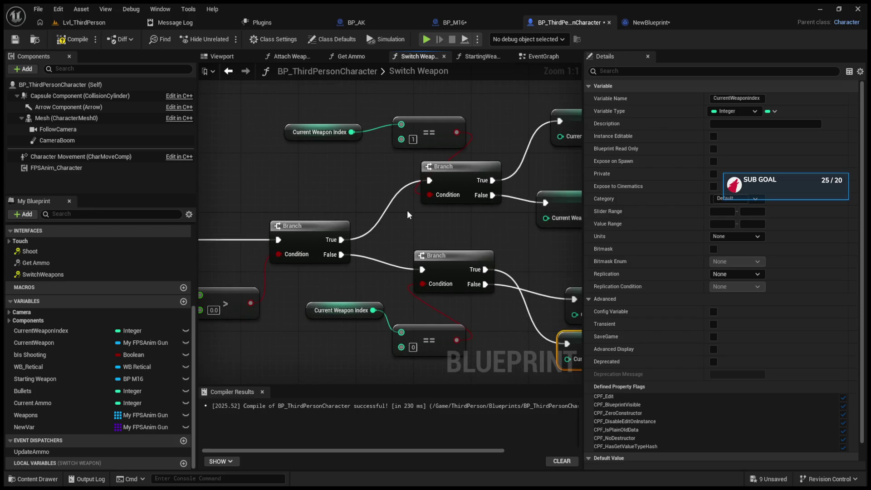
{"action": "left_click_drag", "start_coordinate": [387, 164], "coordinate": [355, 181]}
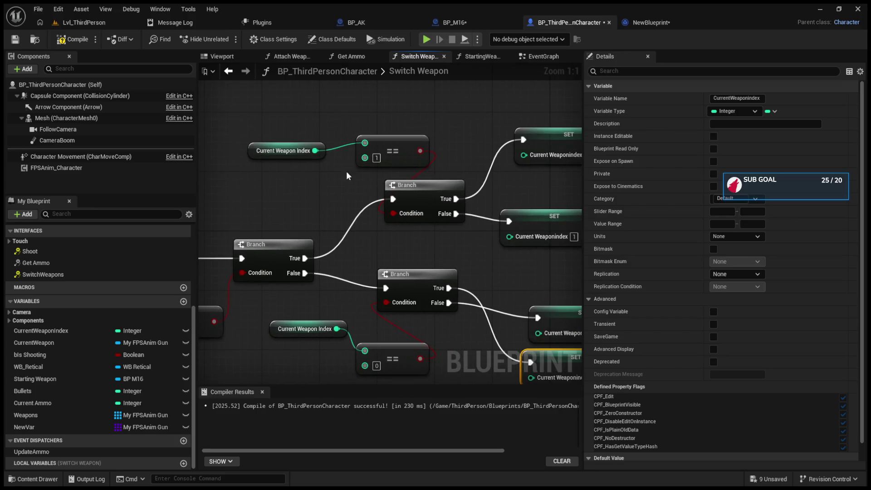
{"action": "mouse_move", "coordinate": [256, 151]}
{"action": "left_mouse_down"}
{"action": "mouse_move", "coordinate": [272, 132]}
{"action": "mouse_move", "coordinate": [324, 132]}
{"action": "mouse_move", "coordinate": [266, 131]}
{"action": "mouse_move", "coordinate": [360, 132]}
{"action": "mouse_move", "coordinate": [345, 132]}
{"action": "left_mouse_up"}
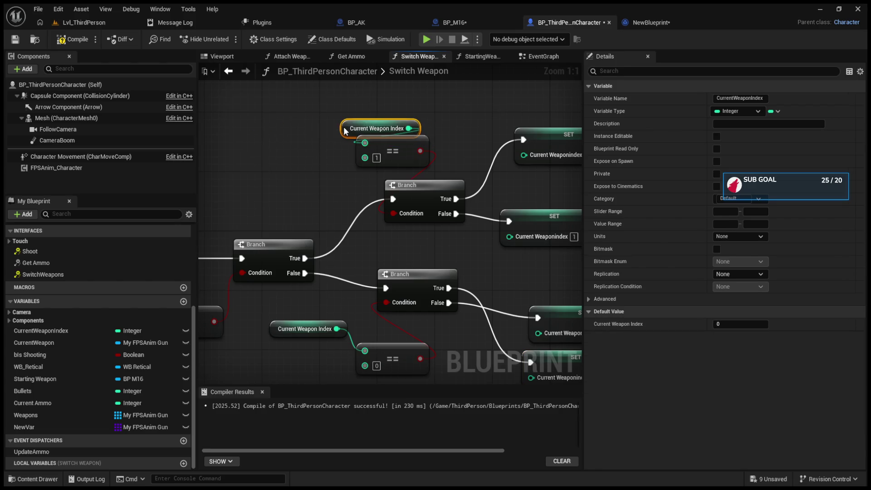
{"action": "left_click_drag", "start_coordinate": [350, 190], "coordinate": [320, 204]}
{"action": "left_click_drag", "start_coordinate": [459, 204], "coordinate": [346, 199]}
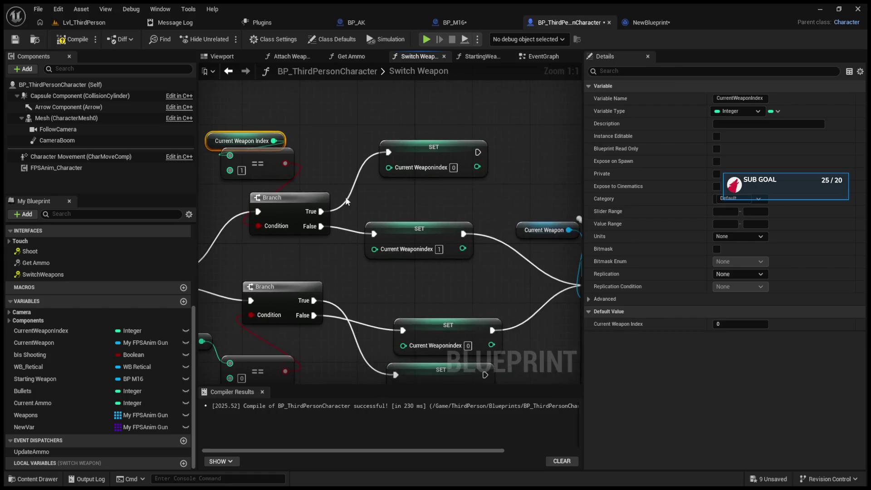
{"action": "mouse_move", "coordinate": [461, 150]}
{"action": "left_mouse_down"}
{"action": "mouse_move", "coordinate": [352, 147]}
{"action": "mouse_move", "coordinate": [472, 284]}
{"action": "left_mouse_up"}
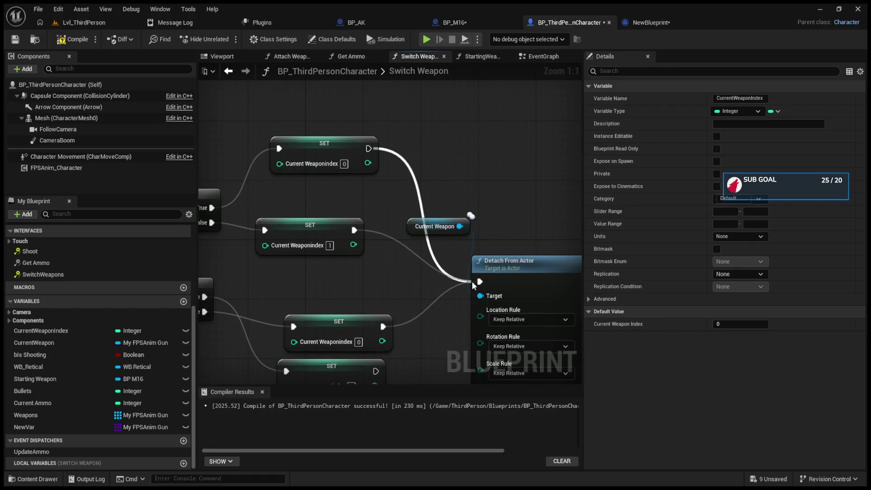
- Place the == 0 node beside Current Weapon Index and compile BP_ThirdPersonCharacter
{"action": "left_click_drag", "start_coordinate": [353, 184], "coordinate": [533, 181]}
{"action": "mouse_move", "coordinate": [444, 221]}
{"action": "left_mouse_down"}
{"action": "mouse_move", "coordinate": [390, 229]}
{"action": "mouse_move", "coordinate": [413, 217]}
{"action": "mouse_move", "coordinate": [496, 235]}
{"action": "mouse_move", "coordinate": [566, 231]}
{"action": "left_mouse_up"}
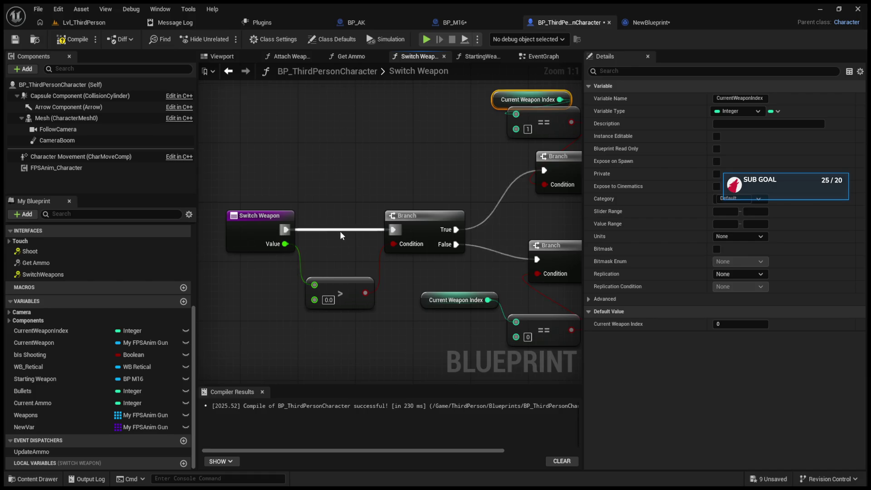
{"action": "left_click_drag", "start_coordinate": [501, 272], "coordinate": [400, 265]}
{"action": "mouse_move", "coordinate": [438, 313]}
{"action": "left_mouse_down"}
{"action": "mouse_move", "coordinate": [407, 317]}
{"action": "mouse_move", "coordinate": [391, 302]}
{"action": "mouse_move", "coordinate": [401, 310]}
{"action": "left_mouse_up"}
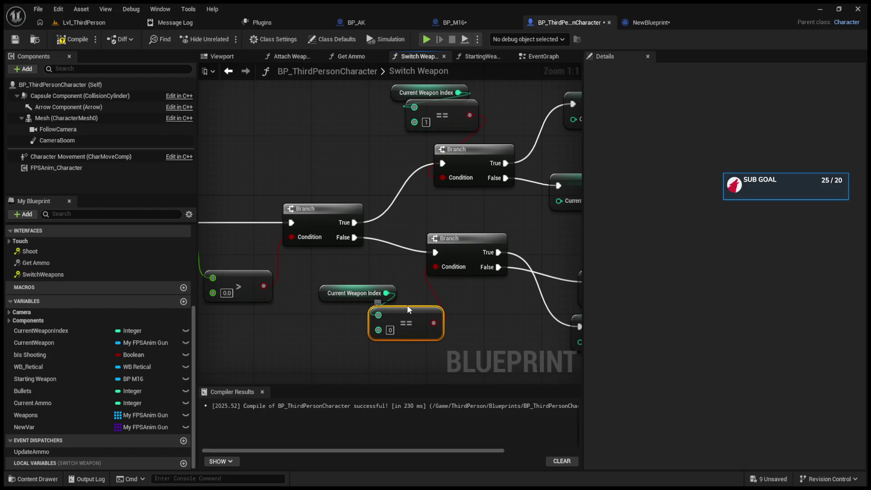
{"action": "left_click_drag", "start_coordinate": [453, 316], "coordinate": [337, 311]}
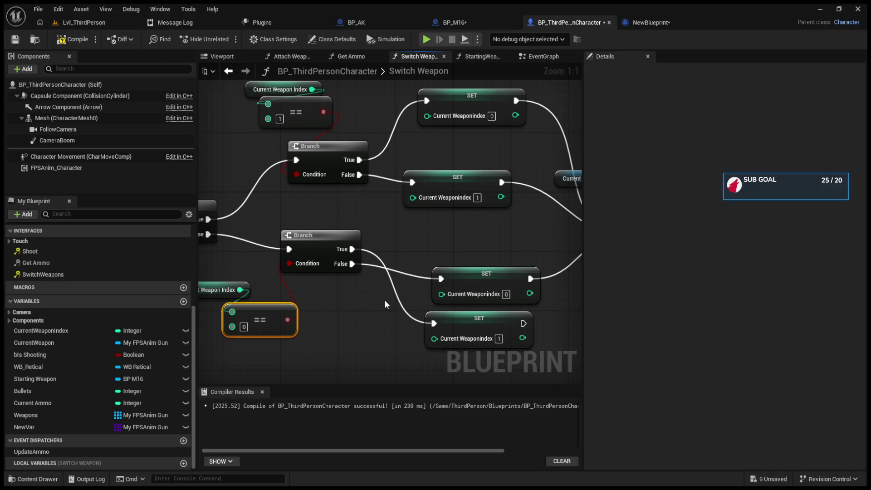
{"action": "mouse_move", "coordinate": [453, 263]}
{"action": "left_mouse_down"}
{"action": "mouse_move", "coordinate": [636, 271]}
{"action": "mouse_move", "coordinate": [325, 256]}
{"action": "mouse_move", "coordinate": [443, 257]}
{"action": "mouse_move", "coordinate": [435, 259]}
{"action": "left_mouse_up"}
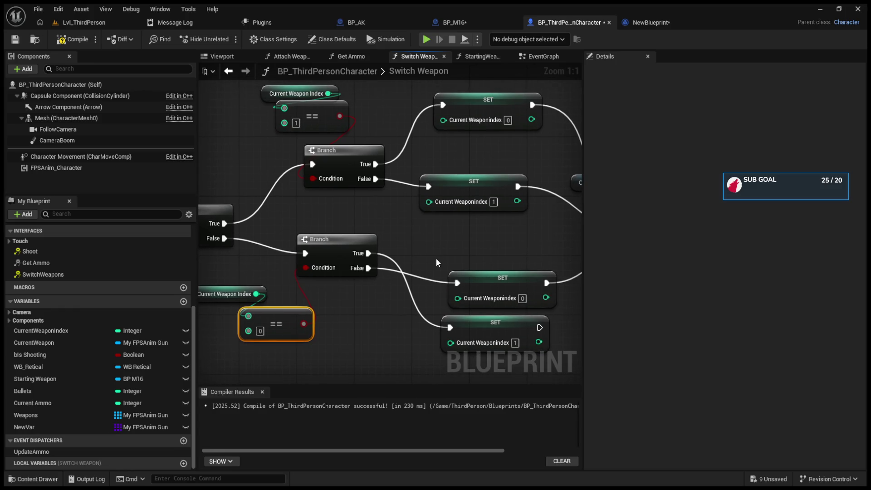
{"action": "left_click_drag", "start_coordinate": [436, 258], "coordinate": [323, 245]}
{"action": "left_click", "coordinate": [83, 33]}
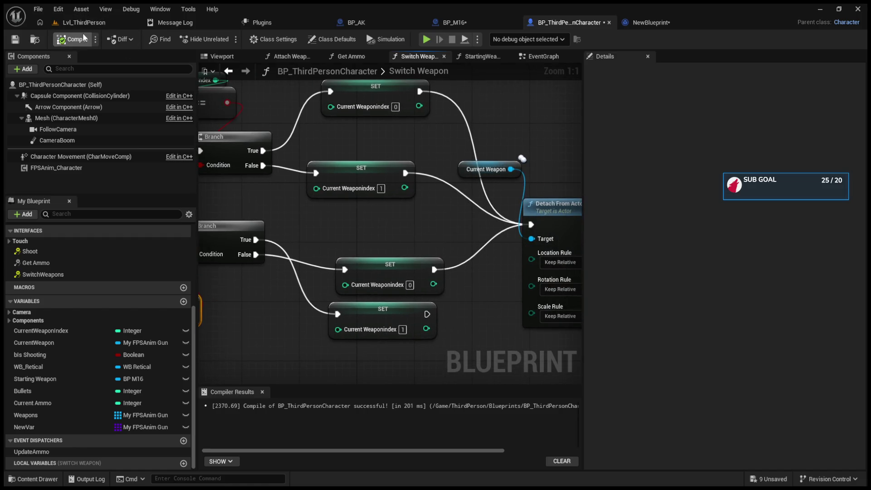
- Play-test Lvl_ThirdPerson to try weapon switching, then stop the session
{"action": "left_click", "coordinate": [91, 22]}
{"action": "key", "text": "alt+p"}
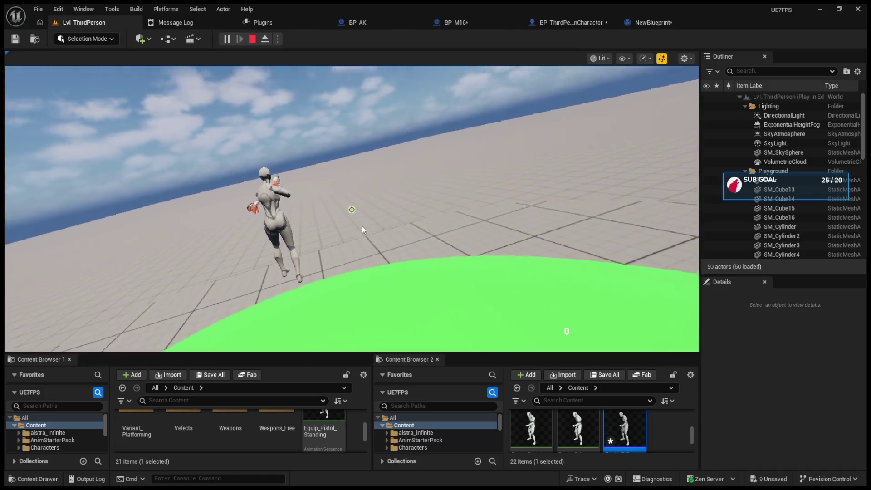
{"action": "left_click", "coordinate": [362, 229]}
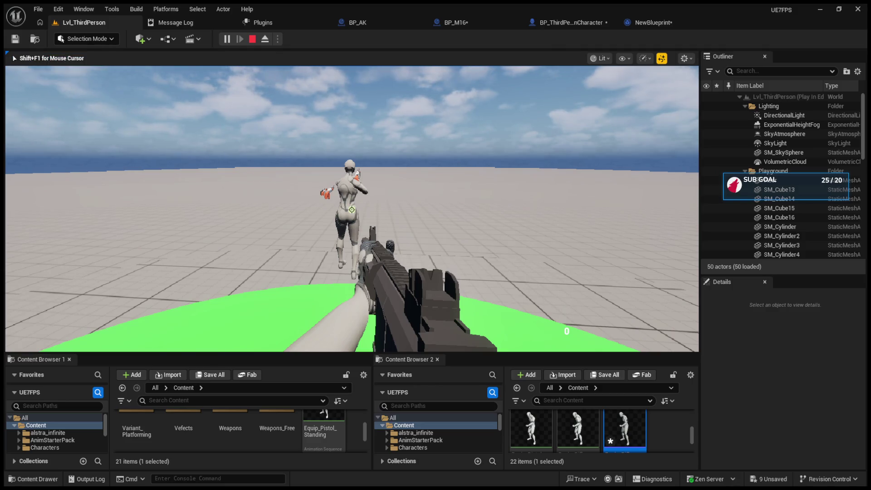
{"action": "key", "text": "w"}
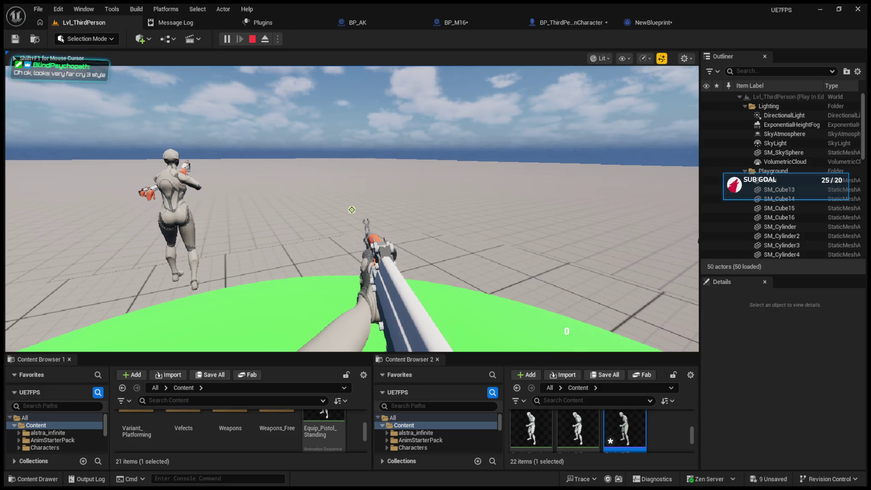
{"action": "key", "text": "Escape"}
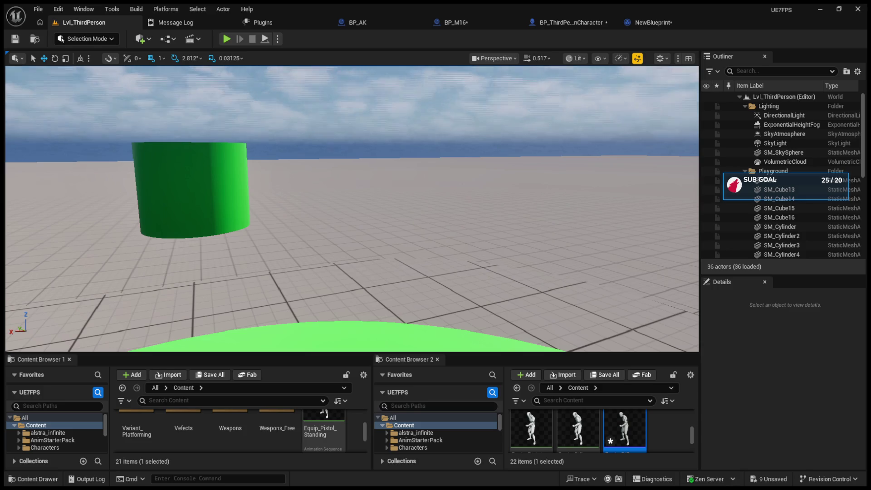
- Run another Lvl_ThirdPerson play session to test the first-person rifle, then stop it
{"action": "left_click", "coordinate": [783, 152]}
{"action": "left_click", "coordinate": [226, 38]}
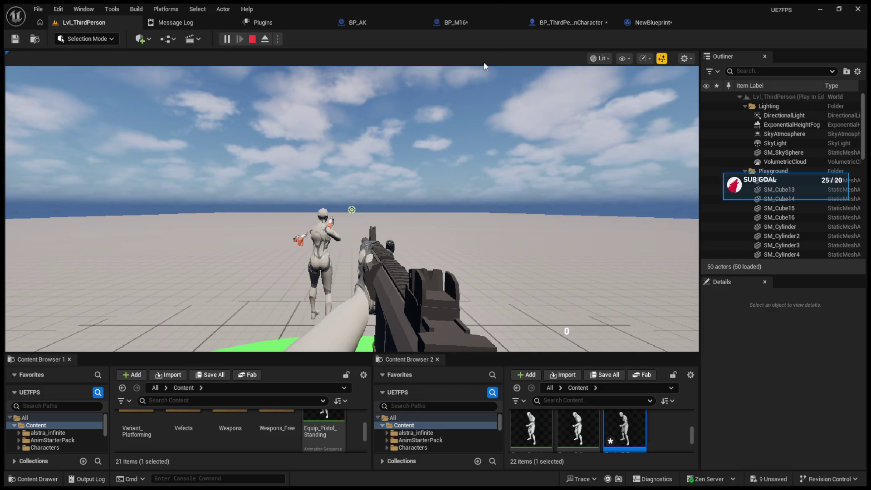
{"action": "left_click", "coordinate": [253, 39]}
- Bring BP_ThirdPersonCharacter's Server_SwitchWeapon and Multicast_PlaySwitchMontage events into view in its EventGraph
{"action": "left_click", "coordinate": [573, 25]}
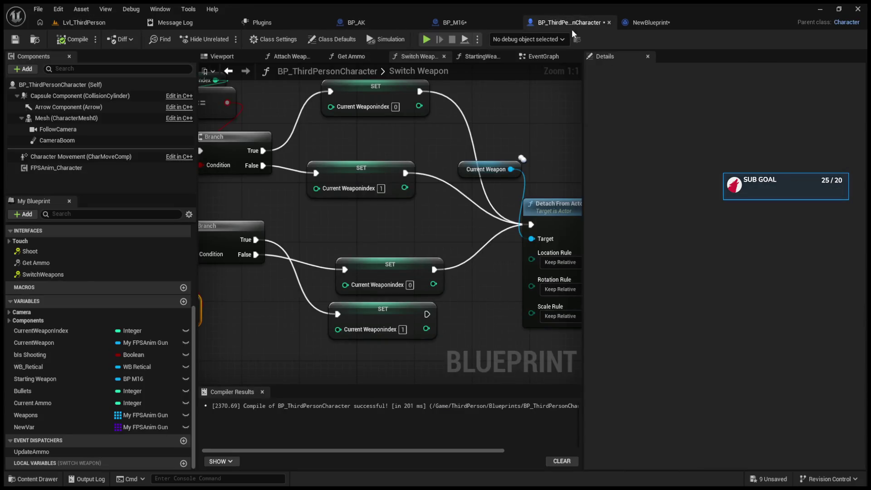
{"action": "left_click", "coordinate": [544, 56]}
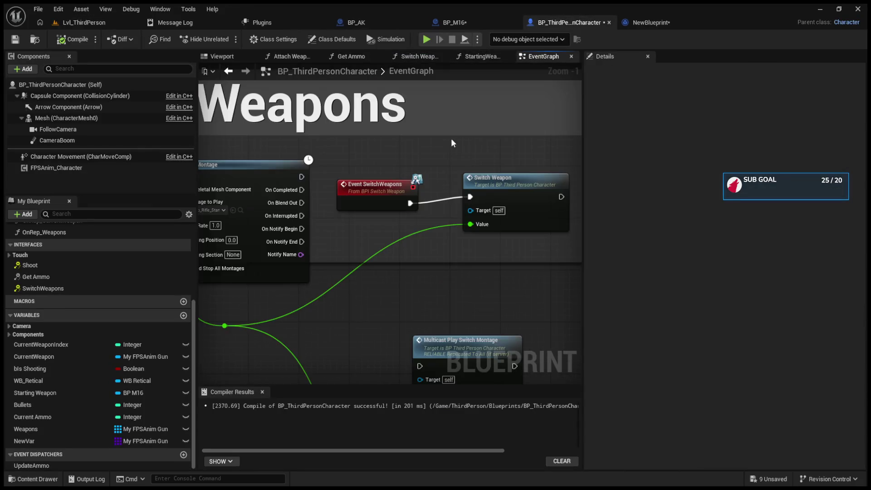
{"action": "scroll", "coordinate": [431, 156], "scroll_direction": "up", "scroll_amount": 4}
{"action": "left_click", "coordinate": [346, 134]}
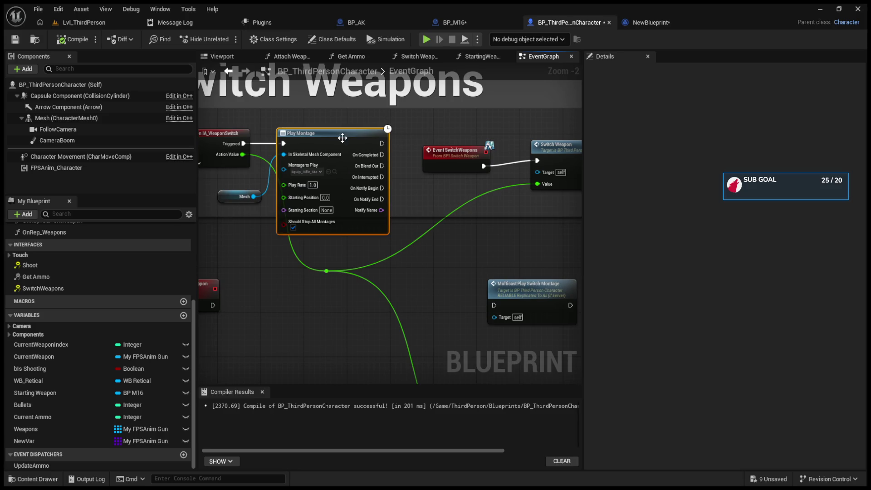
{"action": "mouse_move", "coordinate": [415, 162]}
{"action": "left_mouse_down"}
{"action": "mouse_move", "coordinate": [408, 140]}
{"action": "mouse_move", "coordinate": [458, 87]}
{"action": "mouse_move", "coordinate": [472, 33]}
{"action": "left_mouse_up"}
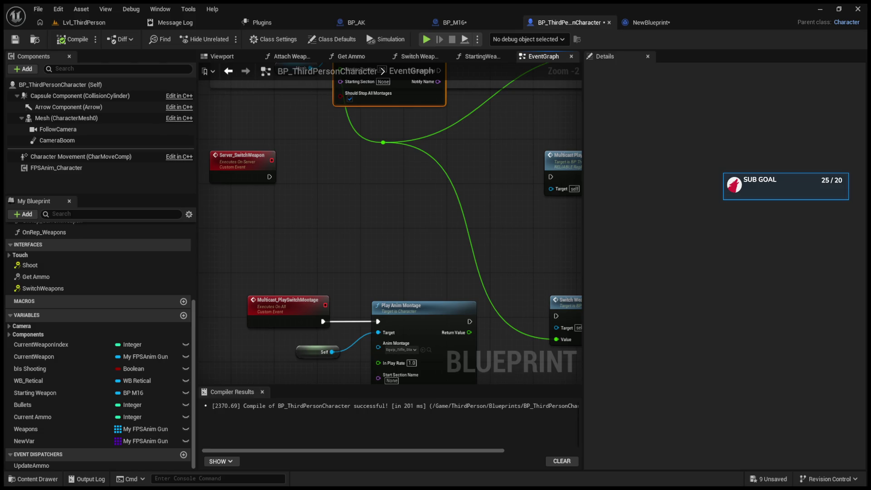
{"action": "left_click", "coordinate": [68, 357]}
{"action": "left_click", "coordinate": [68, 350]}
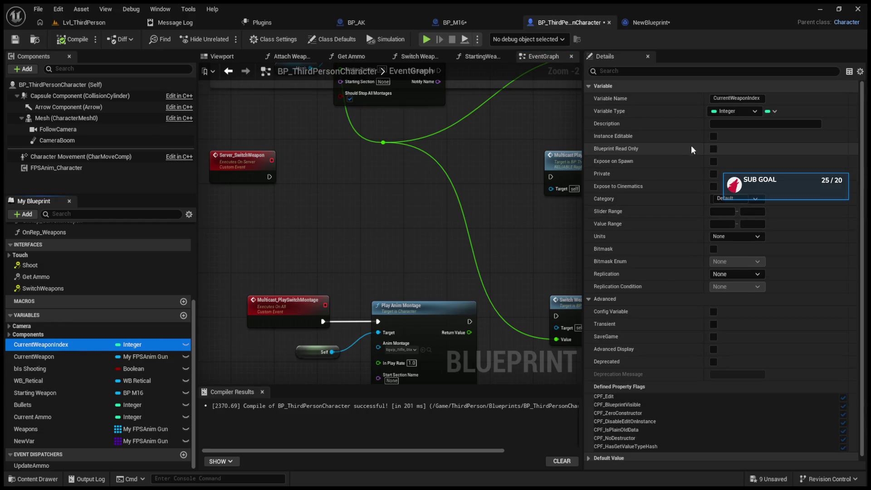
{"action": "left_click", "coordinate": [721, 274]}
{"action": "left_click", "coordinate": [727, 296]}
{"action": "key", "text": "F7"}
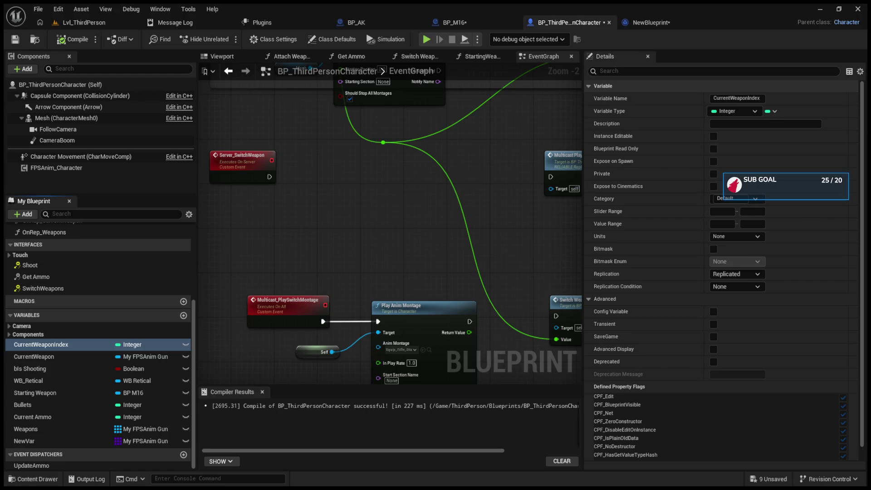
{"action": "mouse_move", "coordinate": [469, 200]}
{"action": "left_mouse_down"}
{"action": "mouse_move", "coordinate": [361, 278]}
{"action": "mouse_move", "coordinate": [410, 297]}
{"action": "left_mouse_up"}
- Create Boolean 'Is aiming' and set it true between IA_Aim Started and Start Aiming
{"action": "scroll", "coordinate": [409, 293], "scroll_direction": "down", "scroll_amount": 7}
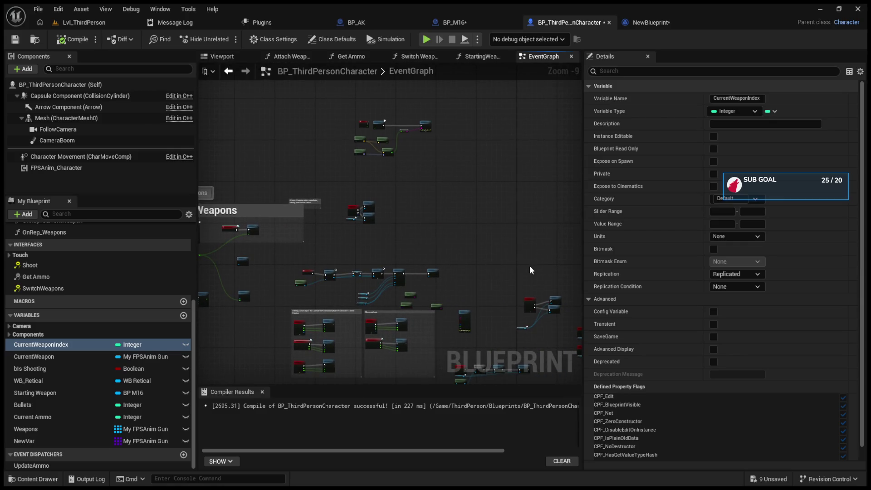
{"action": "scroll", "coordinate": [346, 215], "scroll_direction": "up", "scroll_amount": 8}
{"action": "mouse_move", "coordinate": [346, 216]}
{"action": "left_mouse_down"}
{"action": "mouse_move", "coordinate": [250, 211]}
{"action": "mouse_move", "coordinate": [350, 207]}
{"action": "mouse_move", "coordinate": [316, 201]}
{"action": "left_mouse_up"}
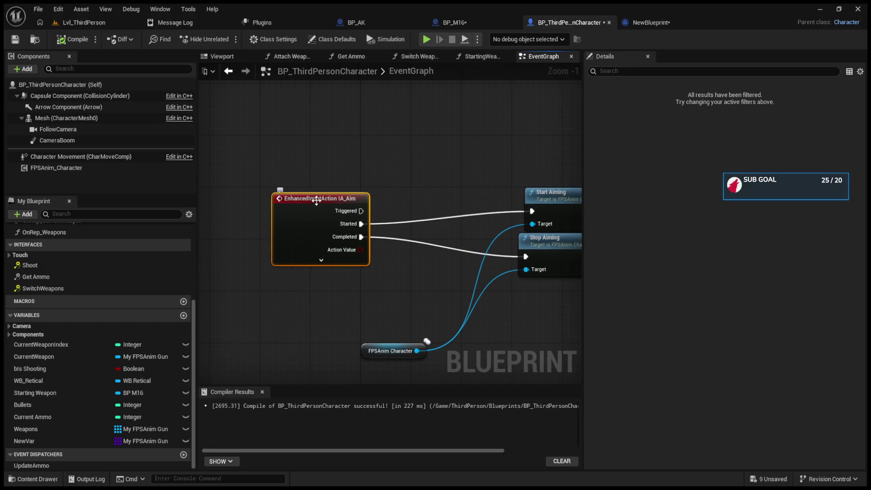
{"action": "left_click", "coordinate": [184, 317]}
{"action": "type", "text": "Is aiming"}
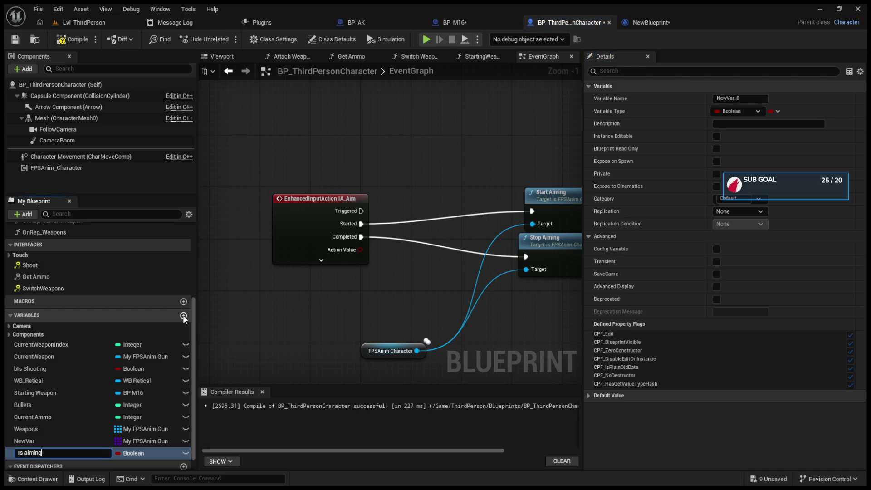
{"action": "key", "text": "Return"}
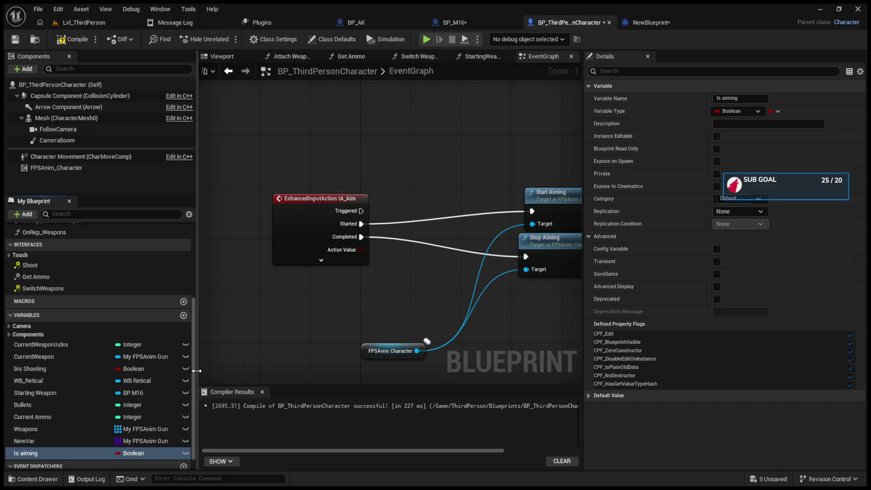
{"action": "left_click_drag", "start_coordinate": [421, 201], "coordinate": [428, 200]}
{"action": "left_click_drag", "start_coordinate": [361, 223], "coordinate": [412, 205]}
{"action": "left_click_drag", "start_coordinate": [467, 204], "coordinate": [532, 211]}
{"action": "left_click", "coordinate": [445, 218]}
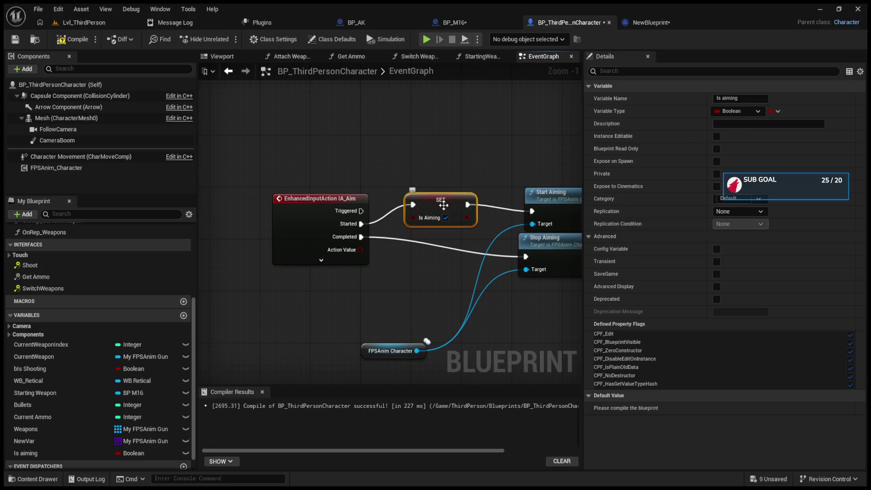
- Duplicate the setter to set Is aiming false between Completed and Stop Aiming, then compile
{"action": "key", "text": "ctrl+c"}
{"action": "key", "text": "ctrl+v"}
{"action": "left_click_drag", "start_coordinate": [437, 260], "coordinate": [417, 236]}
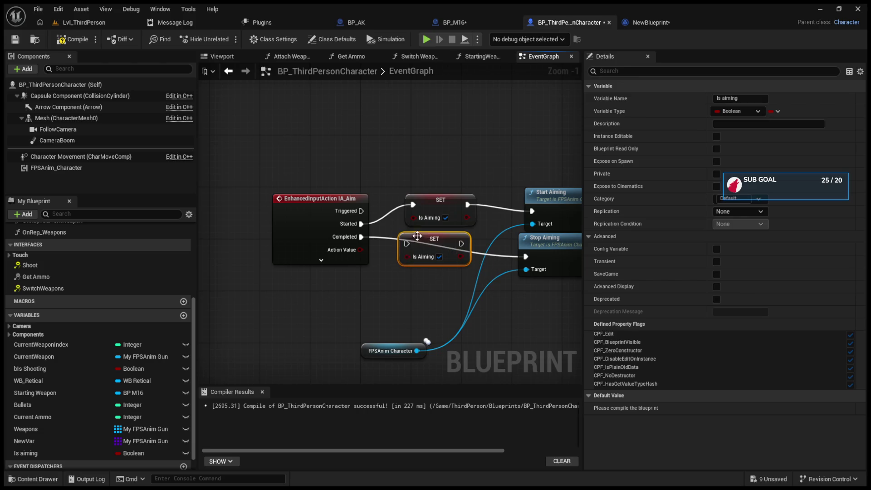
{"action": "left_click_drag", "start_coordinate": [361, 237], "coordinate": [407, 244]}
{"action": "left_click_drag", "start_coordinate": [461, 244], "coordinate": [525, 257]}
{"action": "left_click", "coordinate": [439, 257]}
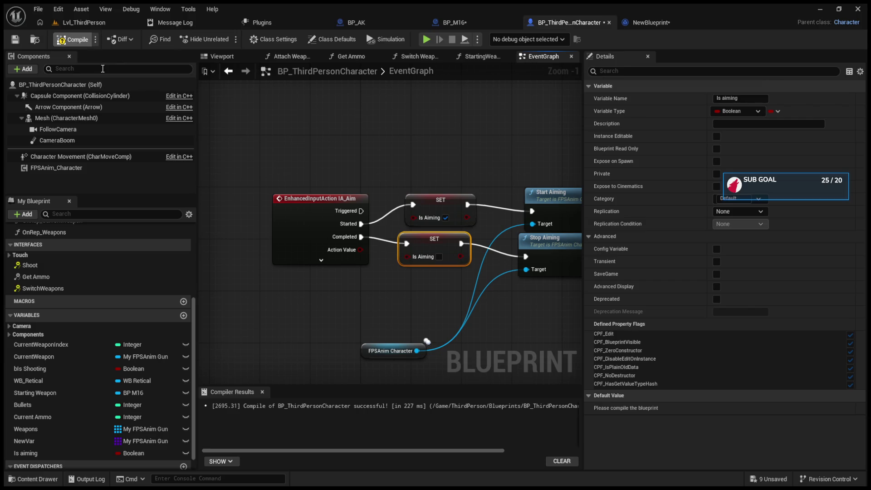
{"action": "left_click", "coordinate": [73, 40]}
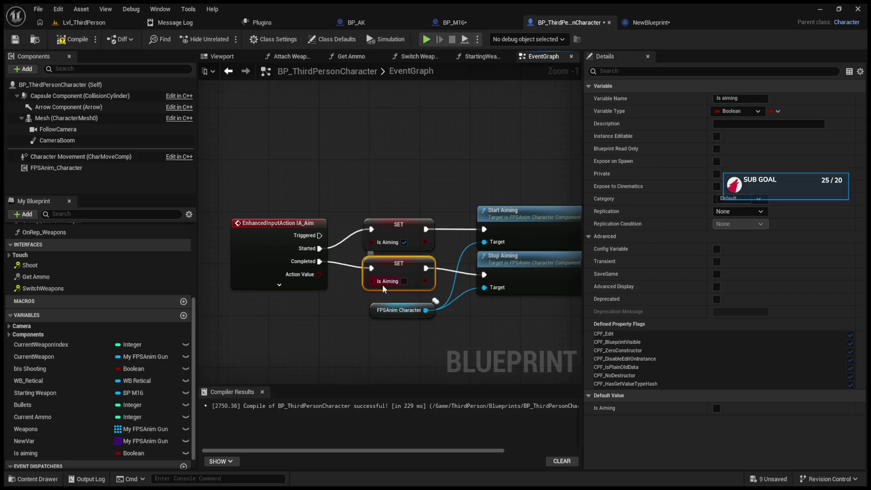
{"action": "scroll", "coordinate": [384, 317], "scroll_direction": "down", "scroll_amount": 7}
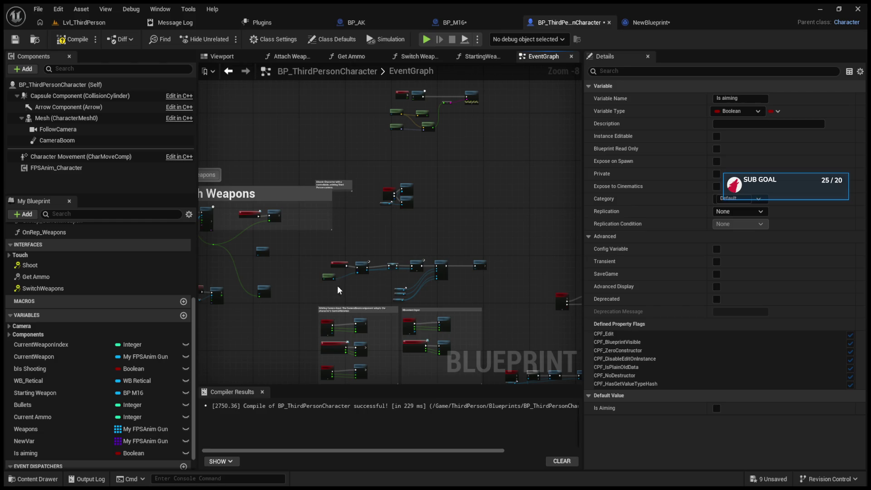
- Rearrange the IA_WeaponSwitch and Mesh nodes and place an Is Aiming getter beside them
{"action": "scroll", "coordinate": [336, 284], "scroll_direction": "up", "scroll_amount": 3}
{"action": "scroll", "coordinate": [339, 260], "scroll_direction": "up", "scroll_amount": 3}
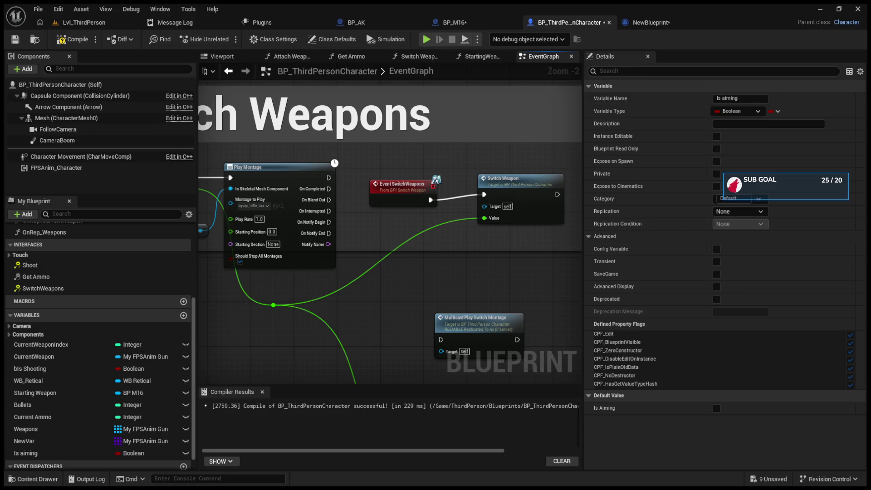
{"action": "left_click_drag", "start_coordinate": [287, 179], "coordinate": [512, 192]}
{"action": "left_click", "coordinate": [286, 180]}
{"action": "left_click_drag", "start_coordinate": [287, 180], "coordinate": [317, 181]}
{"action": "left_click_drag", "start_coordinate": [417, 241], "coordinate": [424, 221]}
{"action": "scroll", "coordinate": [445, 239], "scroll_direction": "down", "scroll_amount": 1}
{"action": "scroll", "coordinate": [401, 211], "scroll_direction": "up", "scroll_amount": 1}
{"action": "mouse_move", "coordinate": [297, 186]}
{"action": "left_mouse_down"}
{"action": "mouse_move", "coordinate": [246, 186]}
{"action": "mouse_move", "coordinate": [376, 196]}
{"action": "left_mouse_up"}
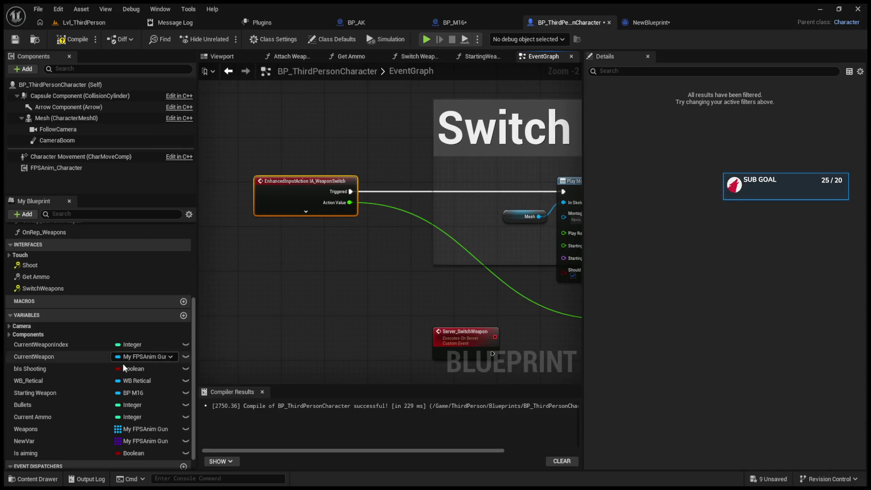
{"action": "left_click", "coordinate": [82, 453]}
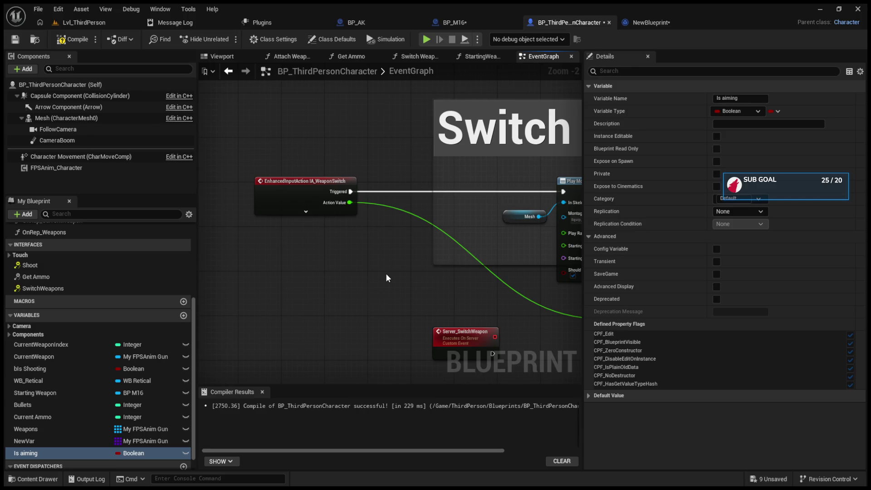
{"action": "left_click_drag", "start_coordinate": [383, 270], "coordinate": [379, 254]}
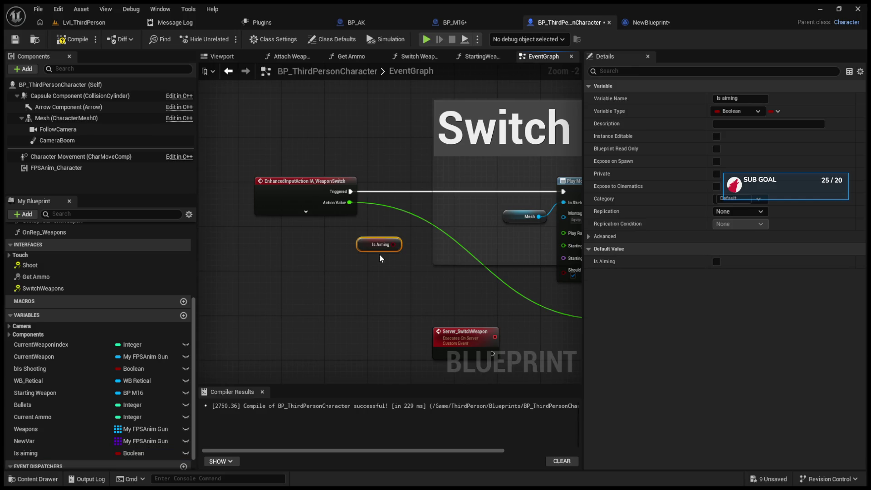
- Add a Branch node driven by IA_WeaponSwitch's Triggered pin
{"action": "left_click", "coordinate": [431, 181]}
{"action": "mouse_move", "coordinate": [351, 192]}
{"action": "left_mouse_down"}
{"action": "mouse_move", "coordinate": [438, 193]}
{"action": "mouse_move", "coordinate": [315, 198]}
{"action": "mouse_move", "coordinate": [440, 195]}
{"action": "left_mouse_up"}
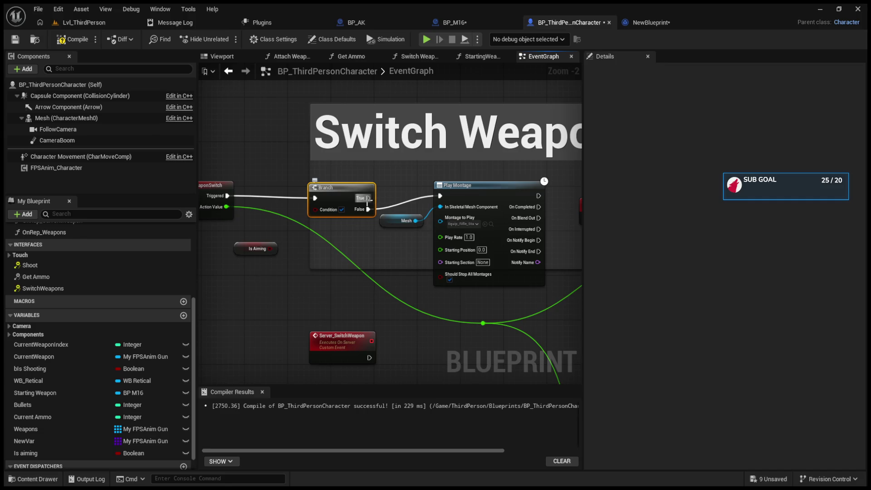
{"action": "left_click_drag", "start_coordinate": [342, 188], "coordinate": [304, 181]}
- Delete the Switch Weapons comment, the Multicast Play Switch Montage node and the extra Switch Weapon node
{"action": "left_click", "coordinate": [358, 141]}
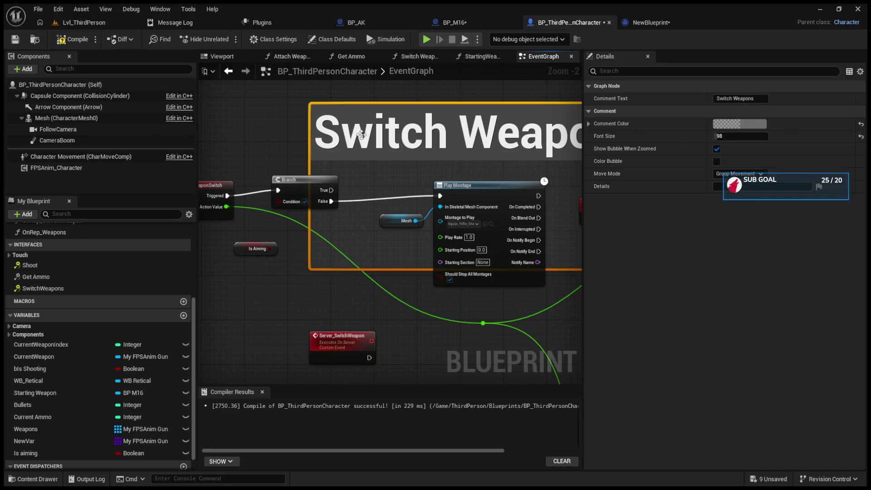
{"action": "key", "text": "Delete"}
{"action": "left_click_drag", "start_coordinate": [361, 287], "coordinate": [398, 256]}
{"action": "scroll", "coordinate": [398, 256], "scroll_direction": "down", "scroll_amount": 5}
{"action": "mouse_move", "coordinate": [339, 200]}
{"action": "left_mouse_down"}
{"action": "mouse_move", "coordinate": [412, 262]}
{"action": "mouse_move", "coordinate": [287, 314]}
{"action": "left_mouse_up"}
{"action": "scroll", "coordinate": [458, 200], "scroll_direction": "up", "scroll_amount": 3}
{"action": "left_click_drag", "start_coordinate": [464, 195], "coordinate": [532, 320]}
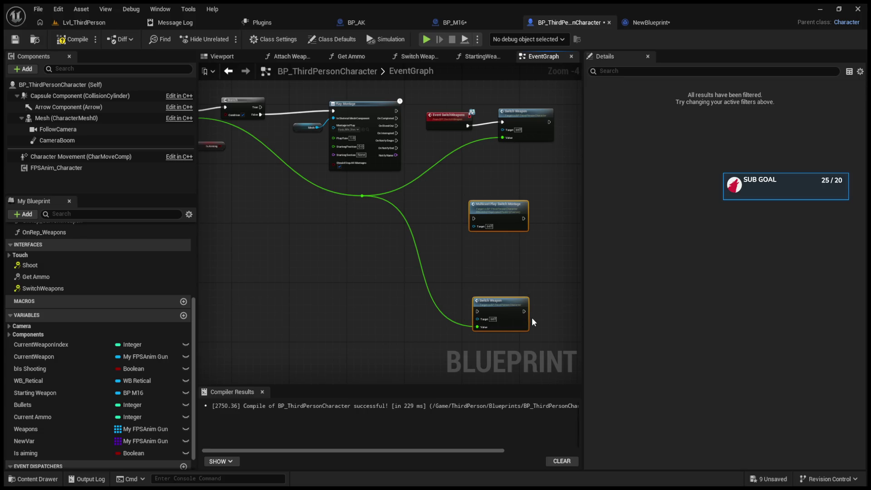
{"action": "key", "text": "Delete"}
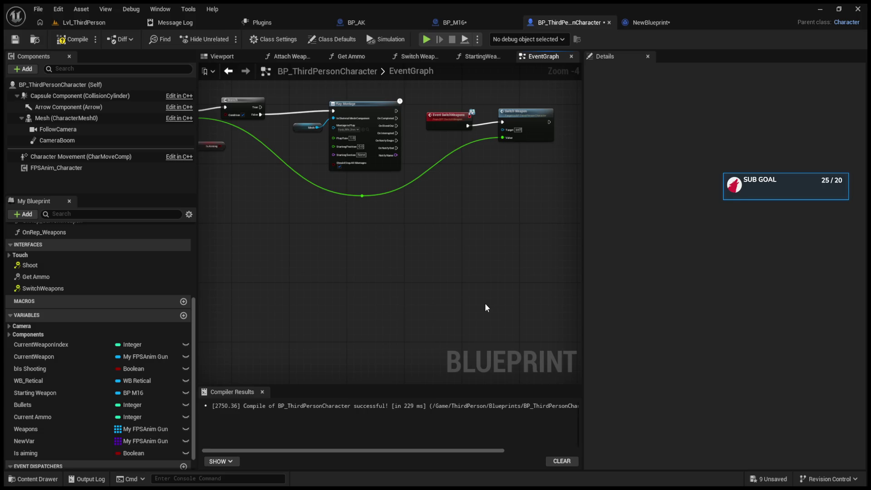
{"action": "mouse_move", "coordinate": [372, 287]}
{"action": "left_mouse_down"}
{"action": "mouse_move", "coordinate": [406, 299]}
{"action": "mouse_move", "coordinate": [515, 377]}
{"action": "mouse_move", "coordinate": [555, 390]}
{"action": "left_mouse_up"}
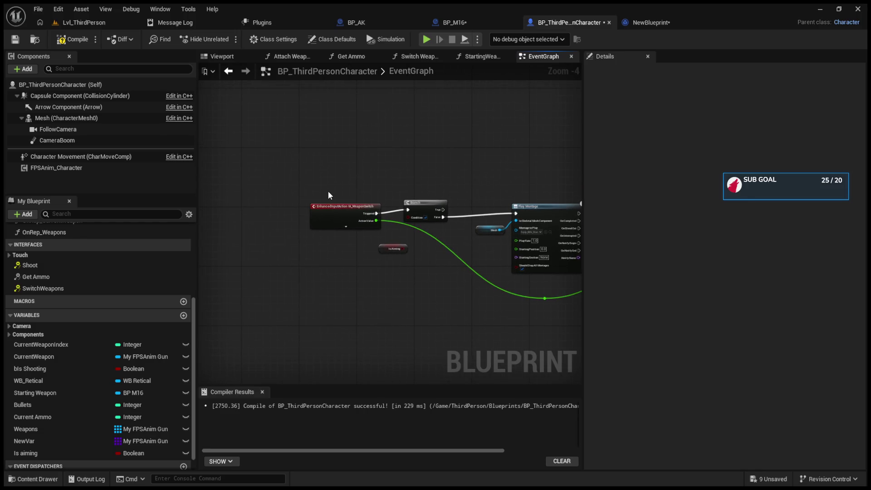
- Feed Is Aiming into the Branch condition and add a Stop Aiming call on FPSAnim_Character
{"action": "left_click", "coordinate": [293, 203]}
{"action": "scroll", "coordinate": [437, 200], "scroll_direction": "up", "scroll_amount": 2}
{"action": "mouse_move", "coordinate": [349, 273]}
{"action": "left_mouse_down"}
{"action": "mouse_move", "coordinate": [271, 276]}
{"action": "mouse_move", "coordinate": [342, 259]}
{"action": "mouse_move", "coordinate": [393, 231]}
{"action": "left_mouse_up"}
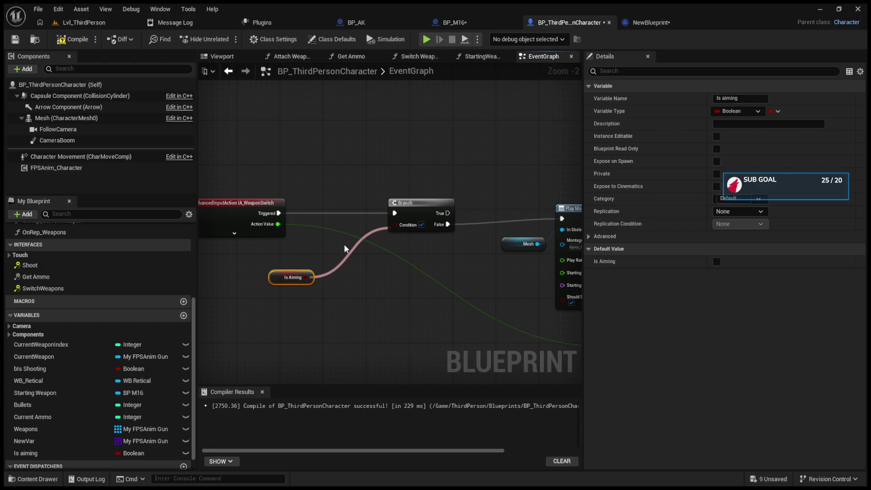
{"action": "left_click_drag", "start_coordinate": [57, 168], "coordinate": [309, 312]}
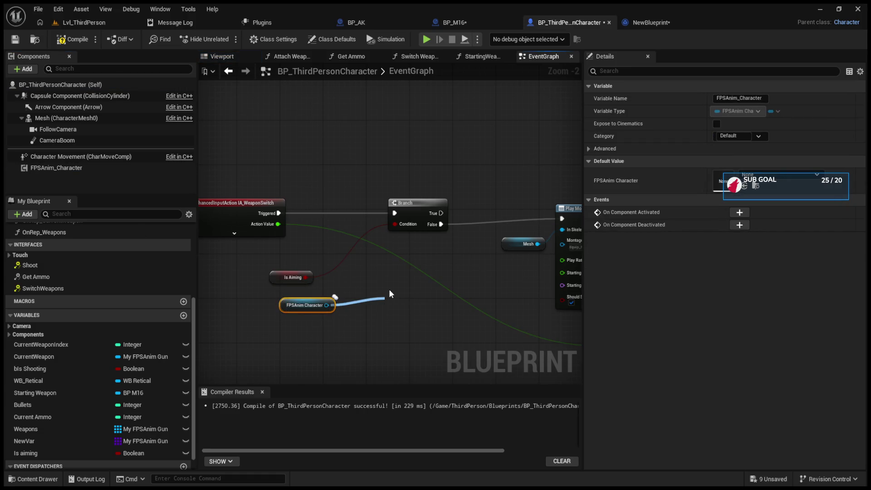
{"action": "left_click_drag", "start_coordinate": [389, 294], "coordinate": [389, 294]}
{"action": "key", "text": "Return"}
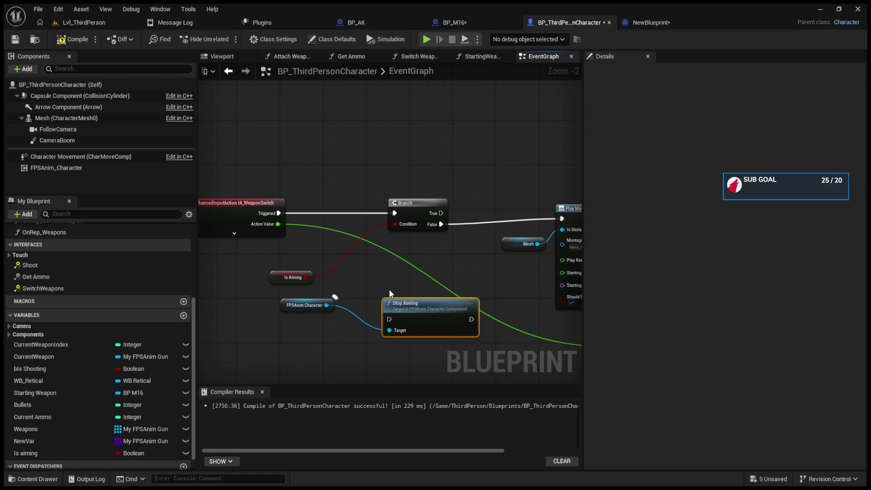
- Wire Branch True into Stop Aiming and Stop Aiming onward to Play Montage
{"action": "left_click_drag", "start_coordinate": [440, 228], "coordinate": [389, 319]}
{"action": "mouse_move", "coordinate": [471, 319]}
{"action": "left_mouse_down"}
{"action": "mouse_move", "coordinate": [458, 263]}
{"action": "mouse_move", "coordinate": [518, 207]}
{"action": "left_mouse_up"}
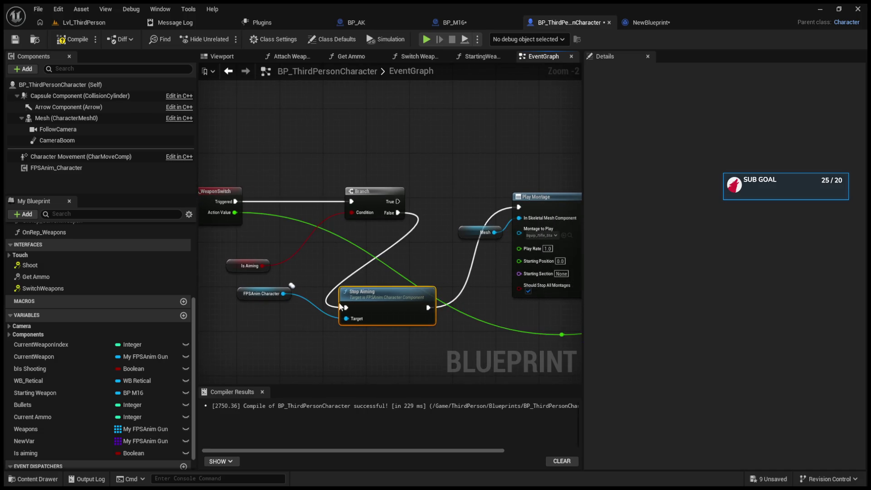
{"action": "left_click_drag", "start_coordinate": [393, 289], "coordinate": [437, 265]}
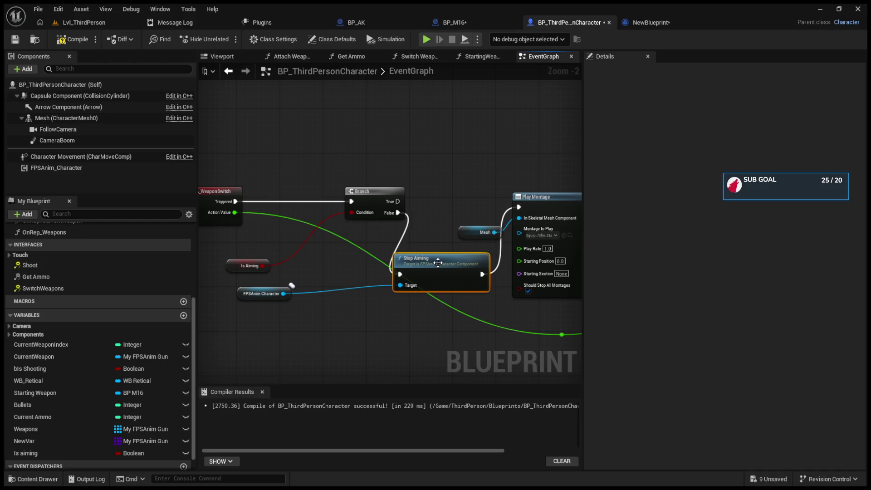
{"action": "key", "text": "ctrl+z"}
{"action": "key", "text": "ctrl+z"}
{"action": "key", "text": "ctrl+z"}
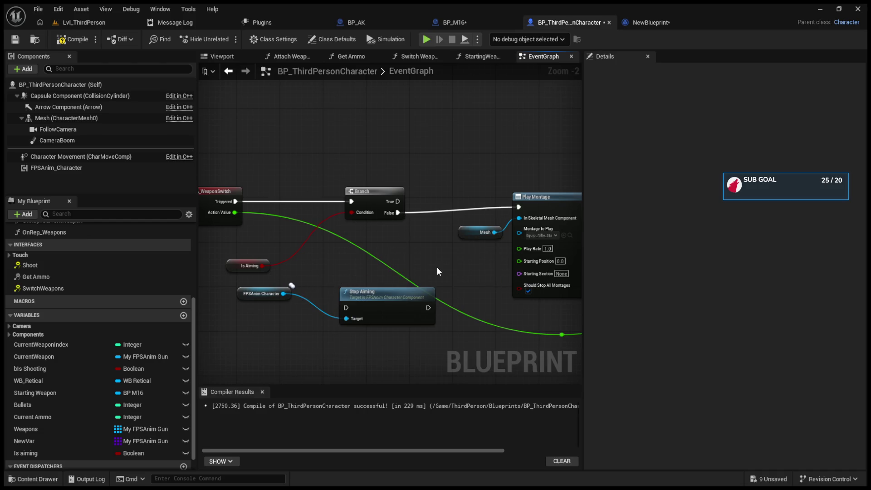
{"action": "mouse_move", "coordinate": [398, 201]}
{"action": "left_mouse_down"}
{"action": "mouse_move", "coordinate": [354, 309]}
{"action": "mouse_move", "coordinate": [346, 308]}
{"action": "mouse_move", "coordinate": [410, 257]}
{"action": "left_mouse_up"}
{"action": "mouse_move", "coordinate": [471, 274]}
{"action": "left_mouse_down"}
{"action": "mouse_move", "coordinate": [499, 215]}
{"action": "mouse_move", "coordinate": [517, 207]}
{"action": "left_mouse_up"}
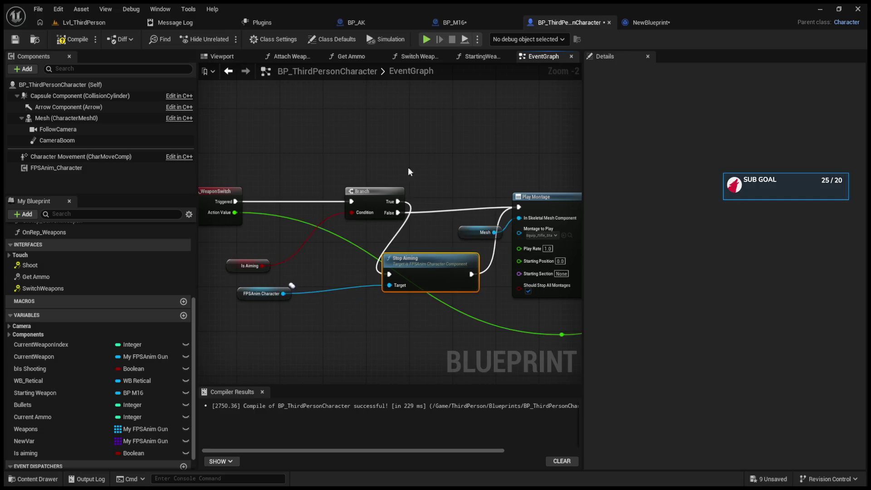
{"action": "left_click", "coordinate": [90, 23]}
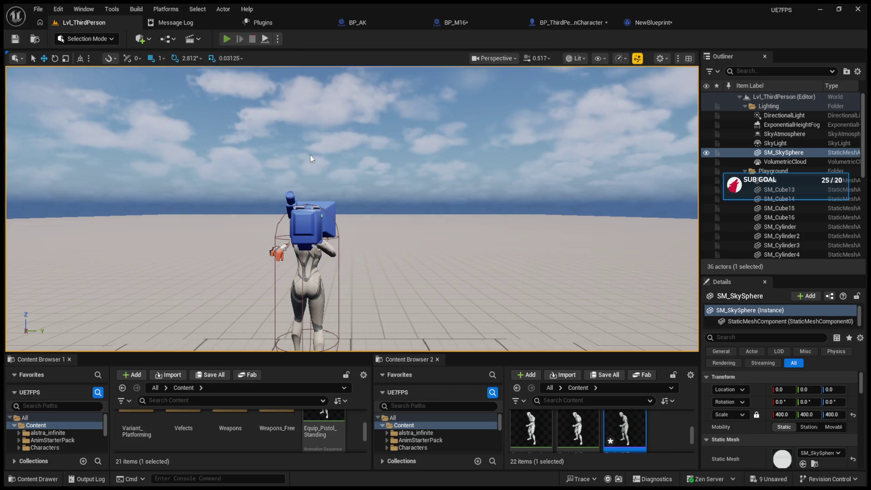
- Play-test weapon switching in Lvl_ThirdPerson, then return to the NewBlueprint notify graph
{"action": "key", "text": "alt+p"}
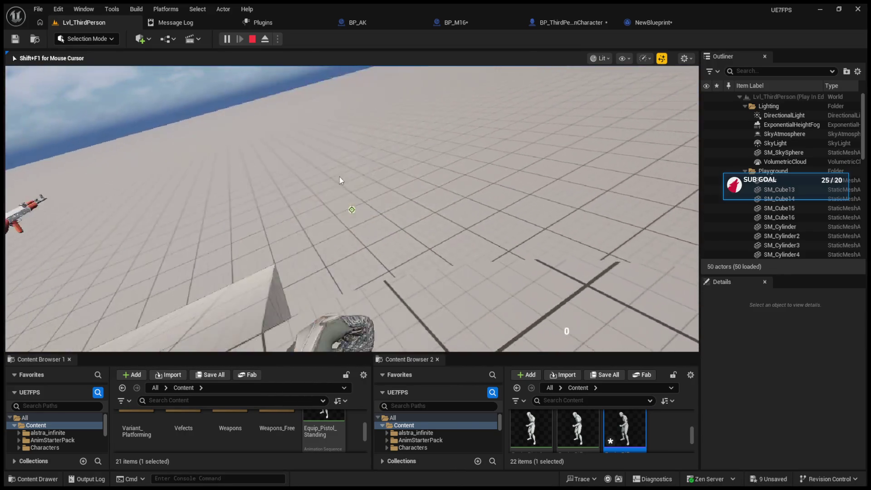
{"action": "key", "text": "Escape"}
{"action": "left_click", "coordinate": [631, 29]}
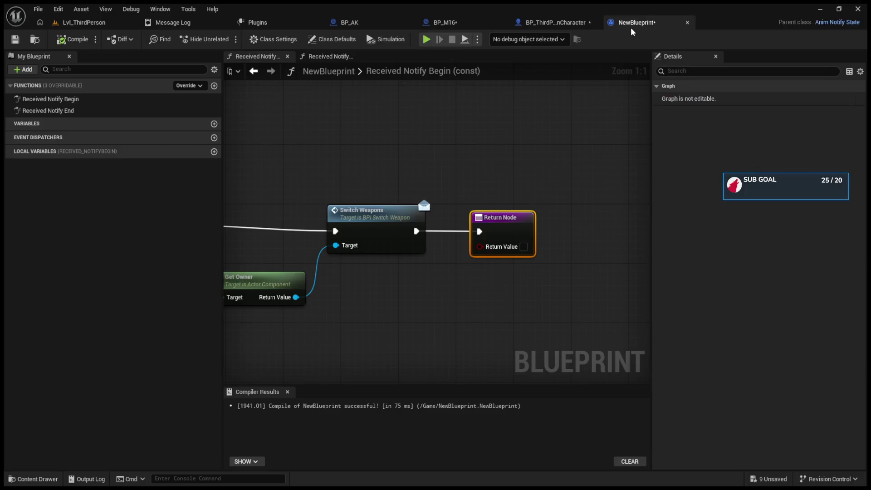
- Add Disable Input from Get Owner and splice it between Received Notify Begin and Switch Weapons
{"action": "left_click_drag", "start_coordinate": [402, 175], "coordinate": [453, 160]}
{"action": "left_click_drag", "start_coordinate": [437, 203], "coordinate": [438, 196]}
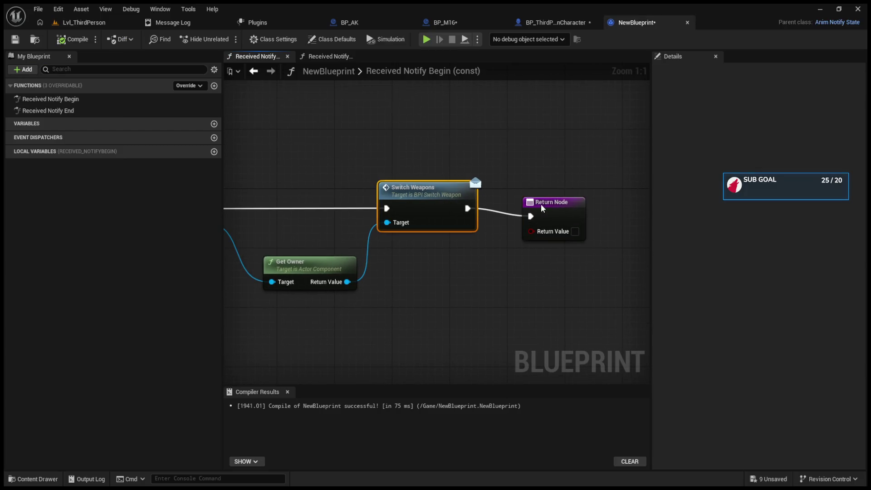
{"action": "left_click_drag", "start_coordinate": [355, 279], "coordinate": [405, 285]}
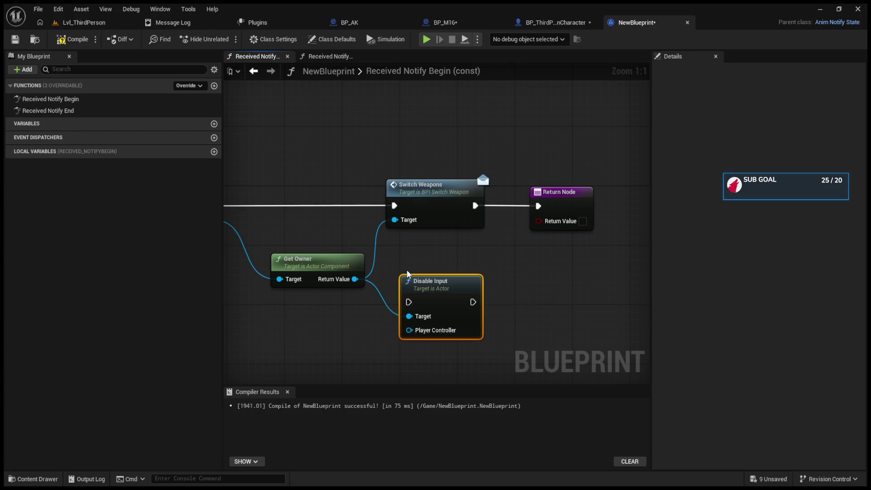
{"action": "left_click", "coordinate": [529, 196], "text": "ctrl"}
{"action": "left_click_drag", "start_coordinate": [529, 196], "coordinate": [632, 196]}
{"action": "left_click_drag", "start_coordinate": [449, 286], "coordinate": [440, 184]}
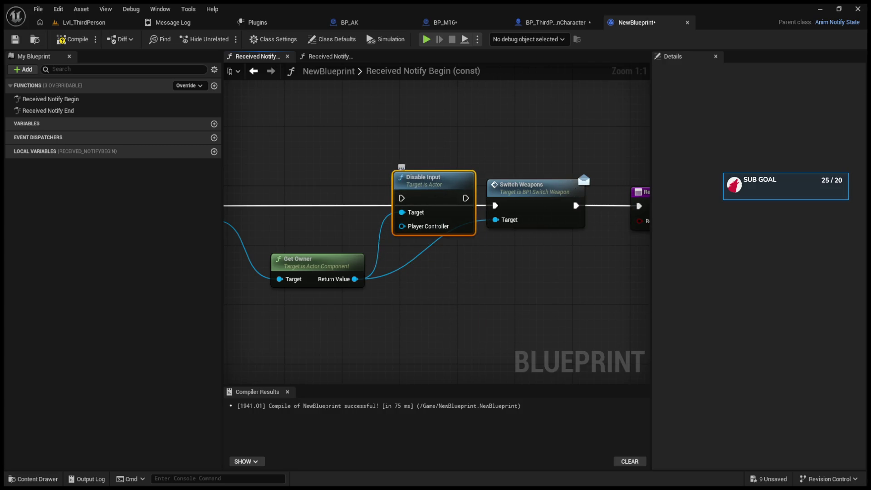
{"action": "left_click_drag", "start_coordinate": [276, 220], "coordinate": [468, 212]}
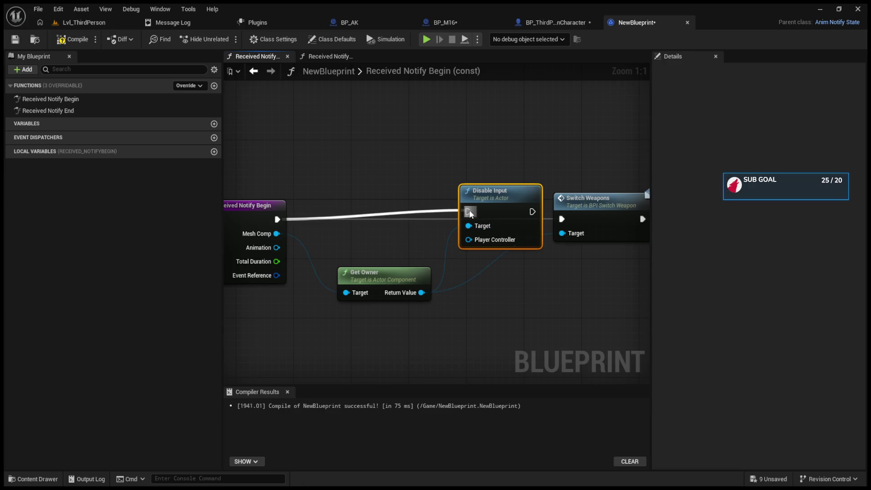
{"action": "left_click_drag", "start_coordinate": [532, 219], "coordinate": [561, 219]}
- Feed Disable Input a Get Player Controller using Get Owner as context, then start play
{"action": "mouse_move", "coordinate": [472, 247]}
{"action": "left_mouse_down"}
{"action": "mouse_move", "coordinate": [412, 361]}
{"action": "mouse_move", "coordinate": [325, 237]}
{"action": "mouse_move", "coordinate": [281, 208]}
{"action": "mouse_move", "coordinate": [449, 290]}
{"action": "mouse_move", "coordinate": [423, 264]}
{"action": "mouse_move", "coordinate": [425, 309]}
{"action": "mouse_move", "coordinate": [362, 304]}
{"action": "left_mouse_up"}
{"action": "mouse_move", "coordinate": [412, 270]}
{"action": "left_mouse_down"}
{"action": "mouse_move", "coordinate": [377, 300]}
{"action": "mouse_move", "coordinate": [395, 255]}
{"action": "mouse_move", "coordinate": [363, 290]}
{"action": "mouse_move", "coordinate": [363, 316]}
{"action": "left_mouse_up"}
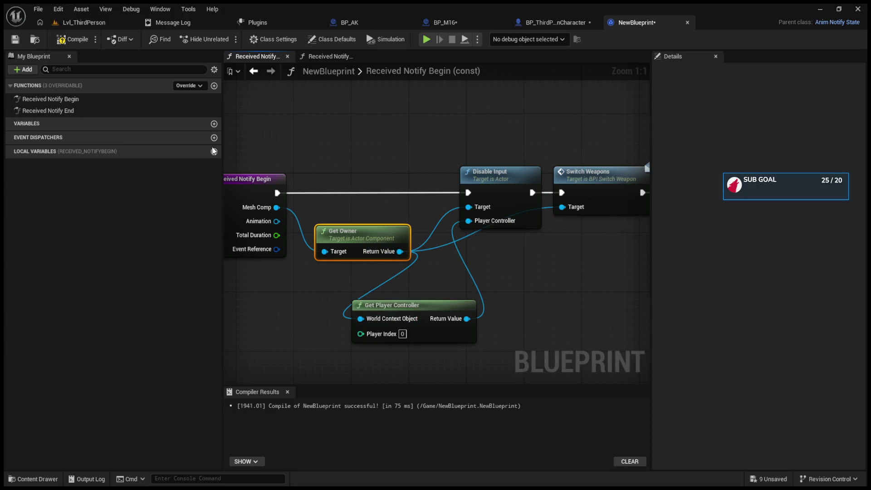
{"action": "left_click", "coordinate": [84, 23]}
{"action": "left_click", "coordinate": [225, 39]}
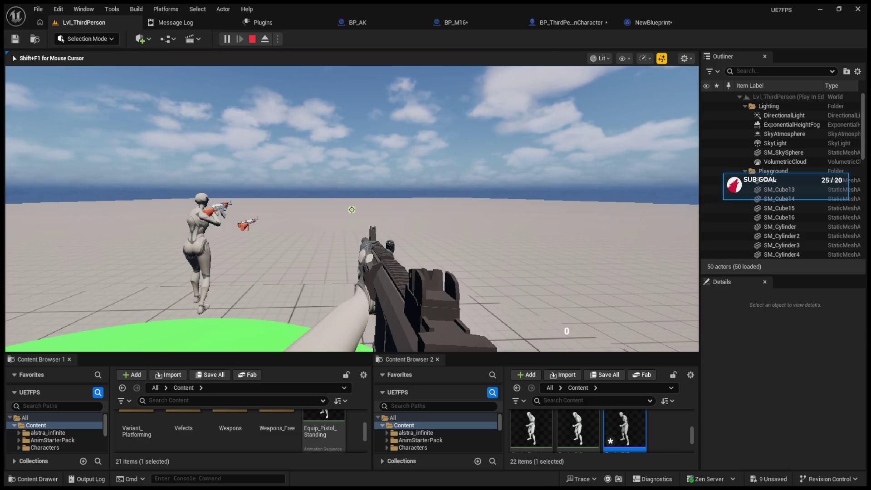
- Stop the play test and tidy the NewBlueprint notify graph, repositioning Switch Weapons and Disable Input
{"action": "key", "text": "Escape"}
{"action": "left_click", "coordinate": [636, 22]}
{"action": "left_click_drag", "start_coordinate": [432, 163], "coordinate": [390, 168]}
{"action": "left_click", "coordinate": [548, 138]}
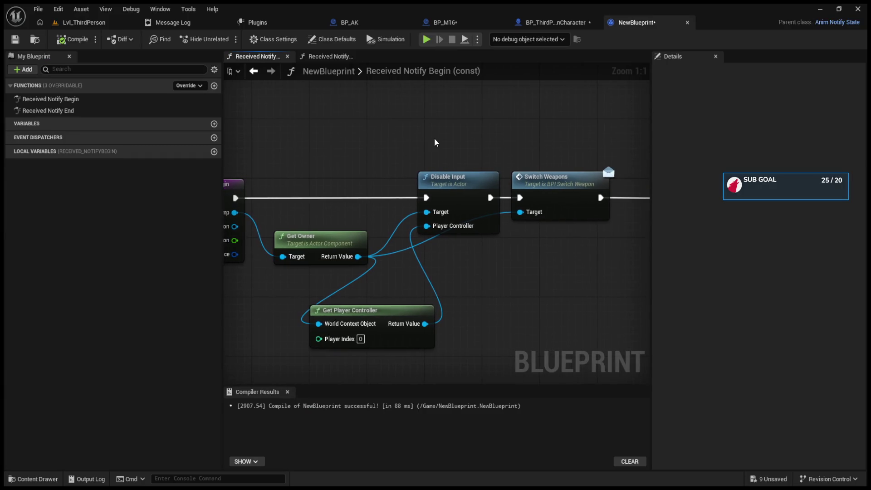
{"action": "left_click_drag", "start_coordinate": [434, 142], "coordinate": [299, 155]}
{"action": "left_click_drag", "start_coordinate": [446, 196], "coordinate": [466, 197]}
{"action": "left_click_drag", "start_coordinate": [346, 187], "coordinate": [388, 197]}
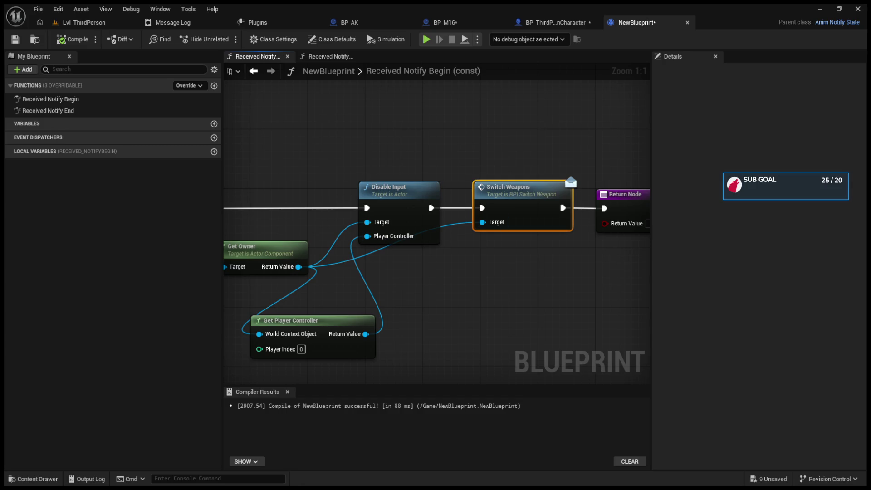
{"action": "left_click_drag", "start_coordinate": [318, 136], "coordinate": [368, 132]}
{"action": "left_click_drag", "start_coordinate": [435, 184], "coordinate": [436, 177]}
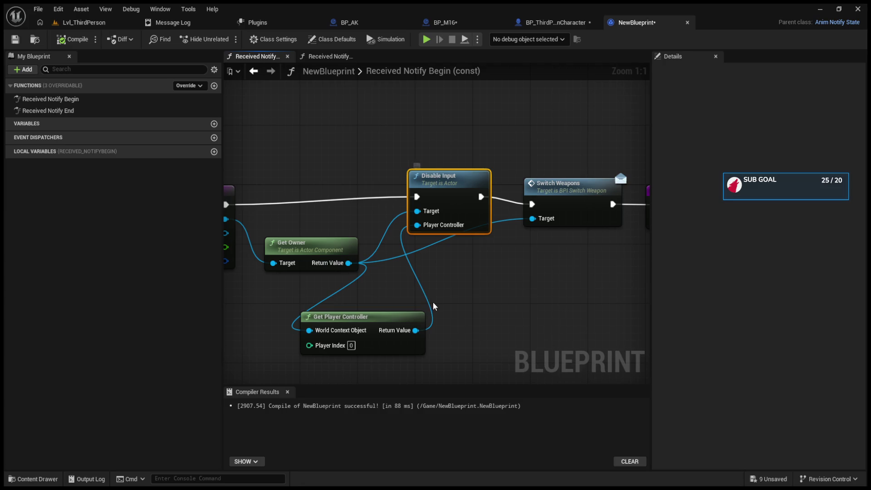
{"action": "left_click_drag", "start_coordinate": [414, 331], "coordinate": [532, 314]}
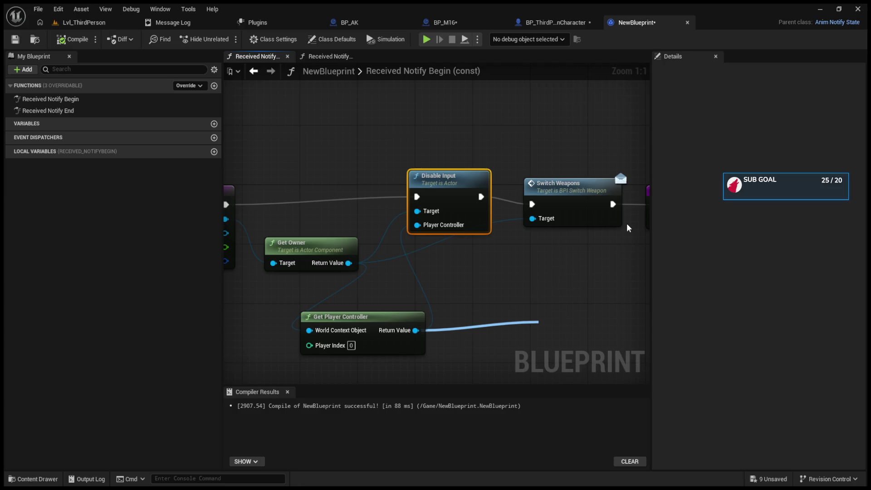
- Add an Is Input Key Down node, plus a Create Input Component node from Get Owner
{"action": "left_click", "coordinate": [595, 298]}
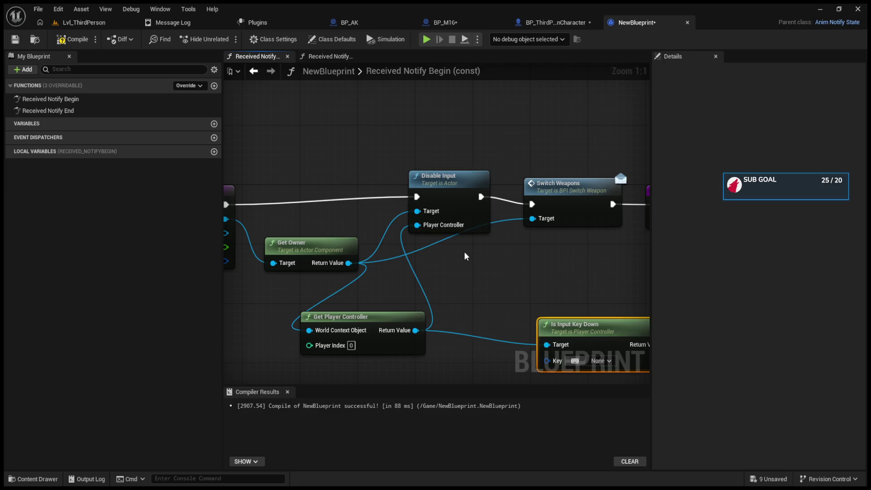
{"action": "left_click_drag", "start_coordinate": [514, 256], "coordinate": [430, 213]}
{"action": "mouse_move", "coordinate": [511, 284]}
{"action": "left_mouse_down"}
{"action": "mouse_move", "coordinate": [474, 263]}
{"action": "mouse_move", "coordinate": [444, 270]}
{"action": "left_mouse_up"}
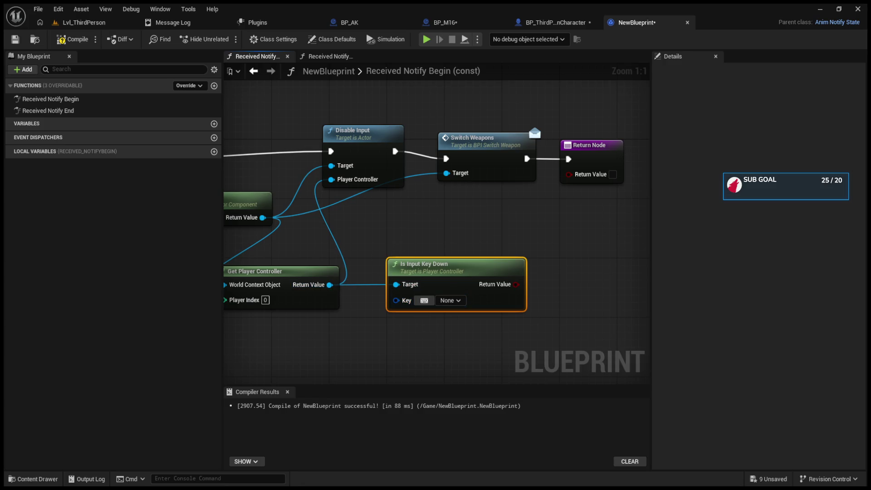
{"action": "mouse_move", "coordinate": [262, 217]}
{"action": "left_mouse_down"}
{"action": "mouse_move", "coordinate": [226, 218]}
{"action": "mouse_move", "coordinate": [400, 222]}
{"action": "left_mouse_up"}
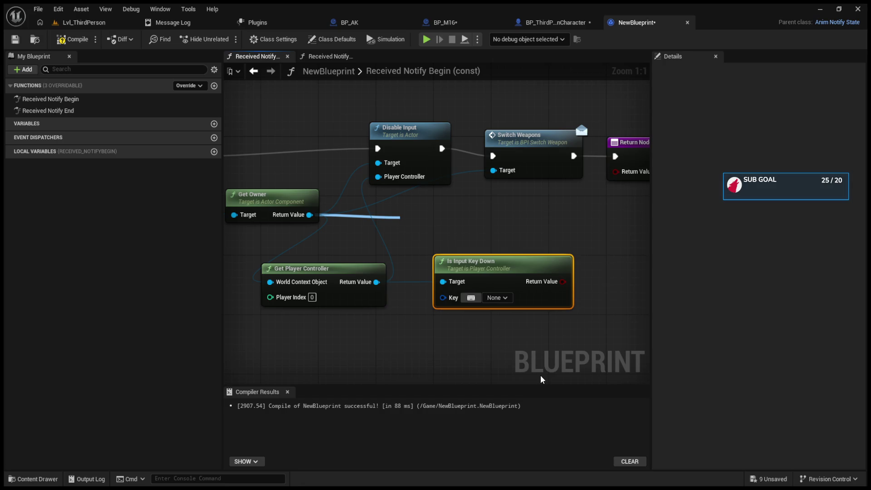
{"action": "left_click", "coordinate": [501, 355]}
- Delete the Create Input Component and Is Input Key Down nodes, then drag from Get Player Controller
{"action": "mouse_move", "coordinate": [506, 270]}
{"action": "left_mouse_down"}
{"action": "mouse_move", "coordinate": [532, 314]}
{"action": "mouse_move", "coordinate": [485, 262]}
{"action": "left_mouse_up"}
{"action": "left_click", "coordinate": [472, 229]}
{"action": "key", "text": "Delete"}
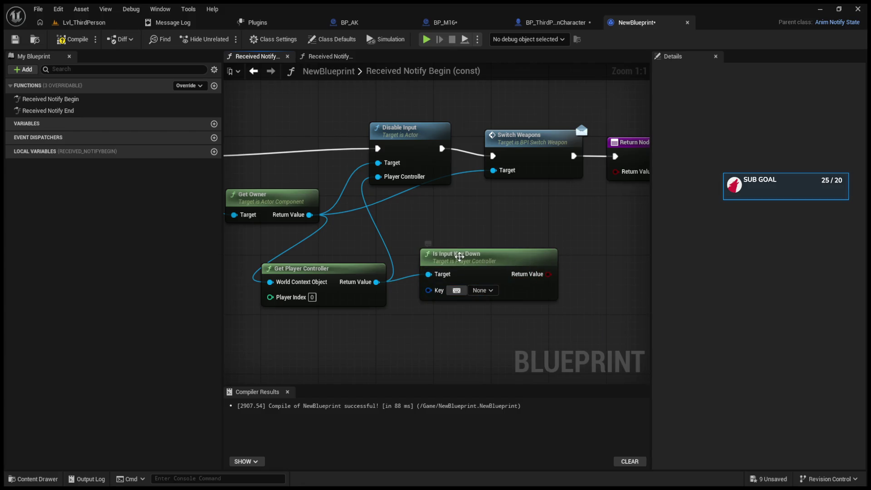
{"action": "key", "text": "Delete"}
{"action": "mouse_move", "coordinate": [376, 282]}
{"action": "left_mouse_down"}
{"action": "mouse_move", "coordinate": [427, 285]}
{"action": "mouse_move", "coordinate": [462, 276]}
{"action": "left_mouse_up"}
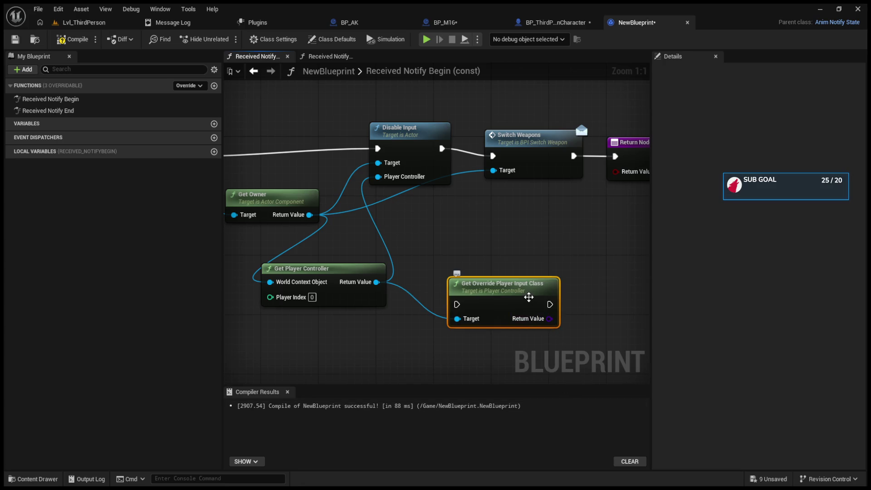
- Remove Get Override Player Input Class and route Get Player Controller toward an Enhanced Input subsystem node
{"action": "left_click_drag", "start_coordinate": [509, 279], "coordinate": [481, 264]}
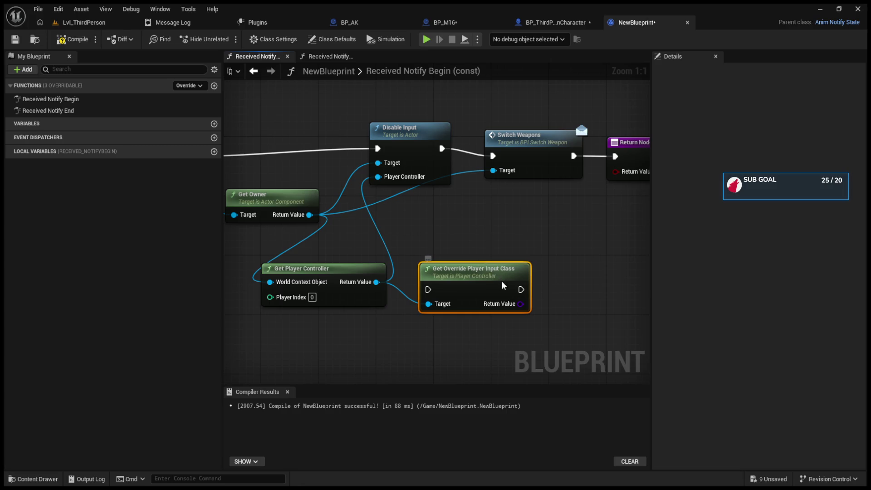
{"action": "key", "text": "Delete"}
{"action": "left_click_drag", "start_coordinate": [376, 281], "coordinate": [434, 277]}
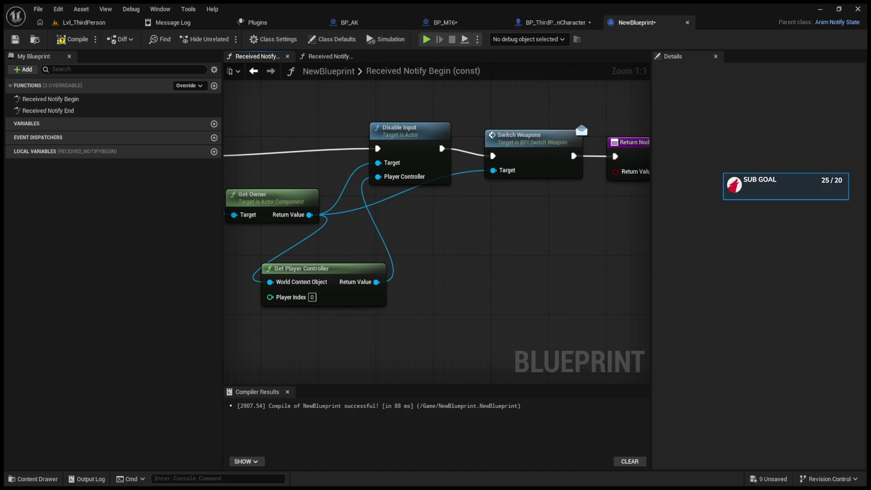
{"action": "left_click_drag", "start_coordinate": [376, 281], "coordinate": [434, 285]}
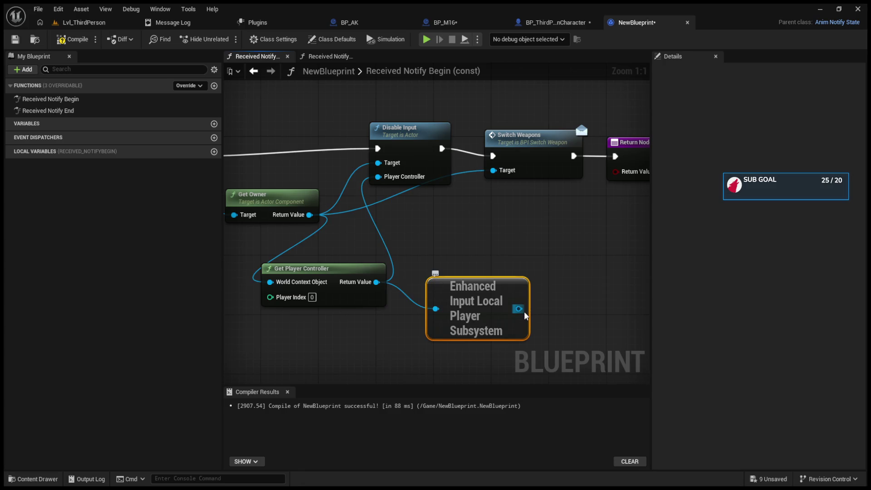
- Add Get All Player Mappable Action Key Mappings from the subsystem, then a GET node on its array
{"action": "left_click_drag", "start_coordinate": [519, 309], "coordinate": [563, 297]}
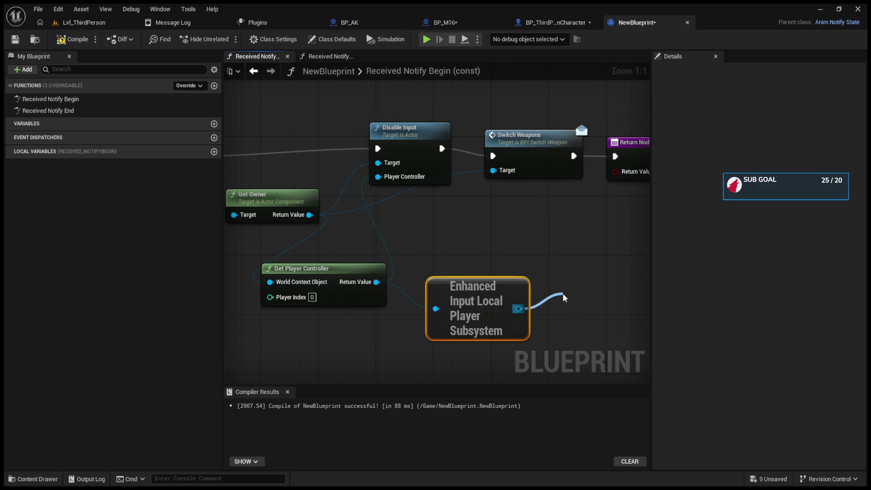
{"action": "left_click_drag", "start_coordinate": [564, 297], "coordinate": [564, 297]}
{"action": "left_click", "coordinate": [622, 361]}
{"action": "left_click", "coordinate": [434, 280]}
{"action": "mouse_move", "coordinate": [521, 271]}
{"action": "left_mouse_down"}
{"action": "mouse_move", "coordinate": [309, 269]}
{"action": "mouse_move", "coordinate": [269, 230]}
{"action": "left_mouse_up"}
{"action": "left_click_drag", "start_coordinate": [440, 280], "coordinate": [483, 279]}
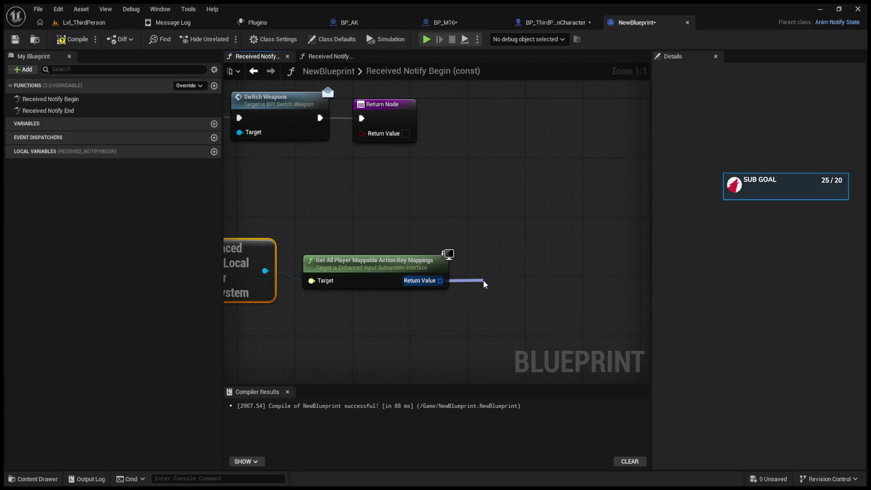
{"action": "left_click_drag", "start_coordinate": [483, 279], "coordinate": [483, 279]}
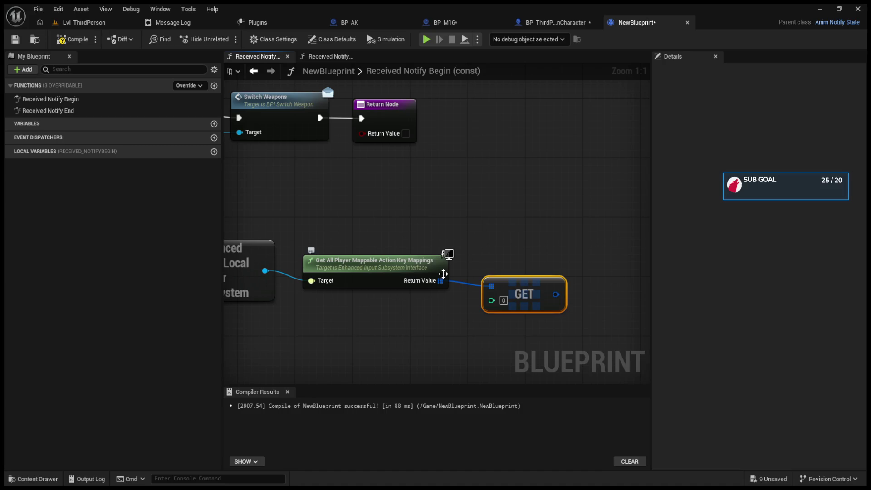
- Try storing the key mappings in a local variable, then delete the SET node and NewLocalVar
{"action": "left_click_drag", "start_coordinate": [443, 273], "coordinate": [408, 271]}
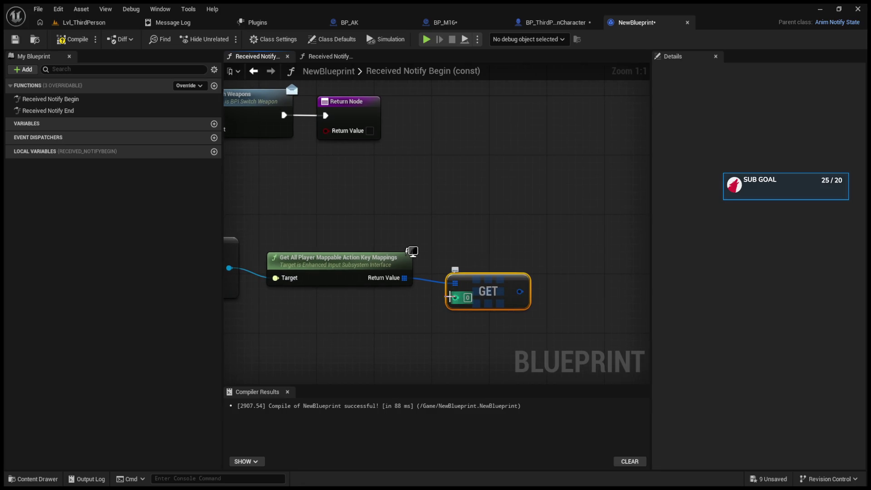
{"action": "left_click_drag", "start_coordinate": [405, 278], "coordinate": [404, 280]}
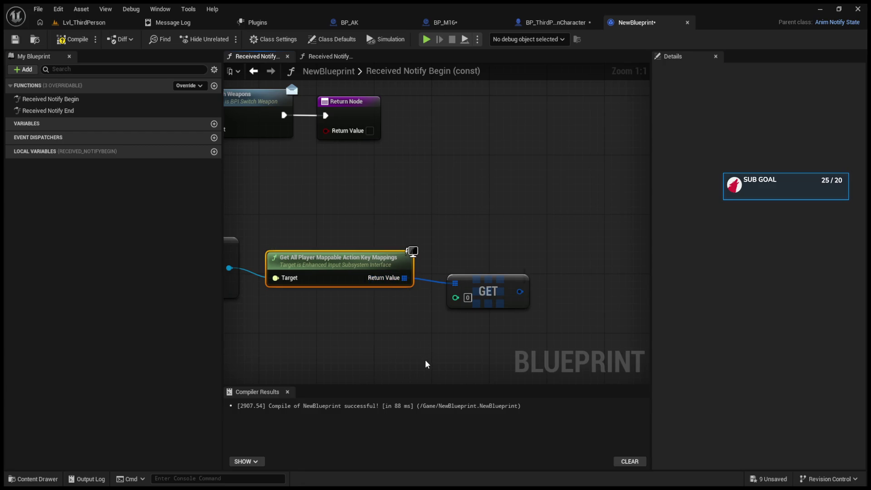
{"action": "left_click_drag", "start_coordinate": [473, 272], "coordinate": [458, 247]}
{"action": "left_click", "coordinate": [73, 39]}
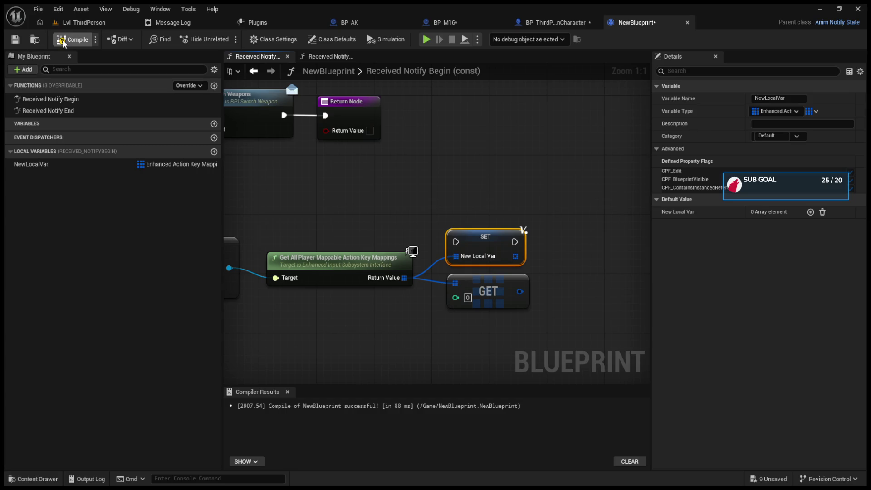
{"action": "left_click", "coordinate": [811, 211]}
{"action": "left_click", "coordinate": [467, 202]}
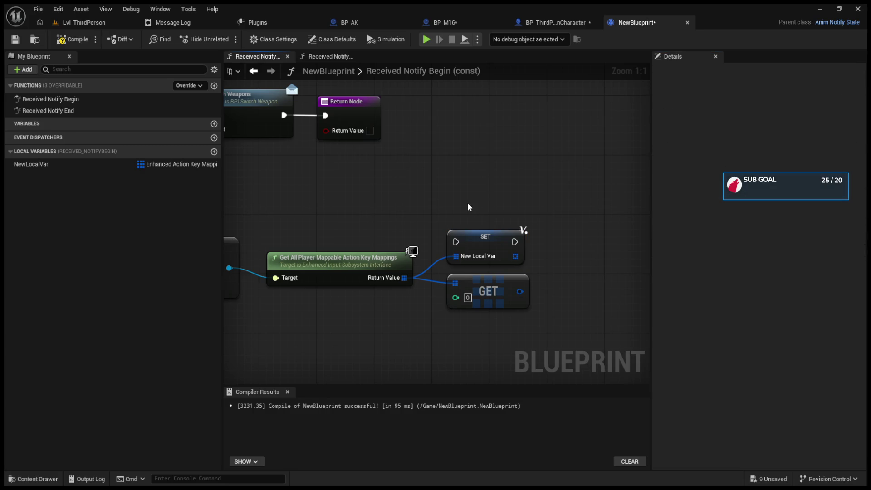
{"action": "left_click", "coordinate": [484, 240]}
{"action": "key", "text": "Delete"}
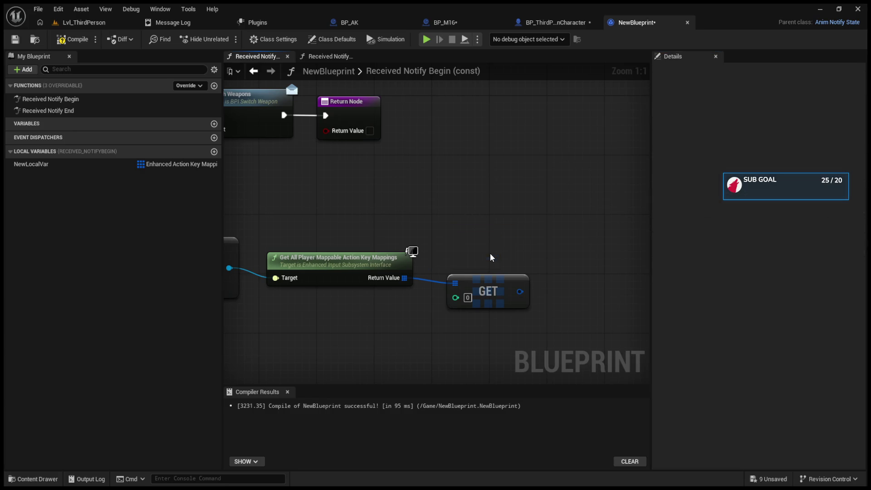
{"action": "left_click", "coordinate": [91, 164]}
{"action": "key", "text": "Delete"}
- Reposition the GET node and compile the notify blueprint
{"action": "mouse_move", "coordinate": [420, 156]}
{"action": "left_mouse_down"}
{"action": "mouse_move", "coordinate": [632, 162]}
{"action": "mouse_move", "coordinate": [648, 194]}
{"action": "mouse_move", "coordinate": [319, 193]}
{"action": "left_mouse_up"}
{"action": "mouse_move", "coordinate": [517, 298]}
{"action": "left_mouse_down"}
{"action": "mouse_move", "coordinate": [474, 317]}
{"action": "mouse_move", "coordinate": [496, 306]}
{"action": "left_mouse_up"}
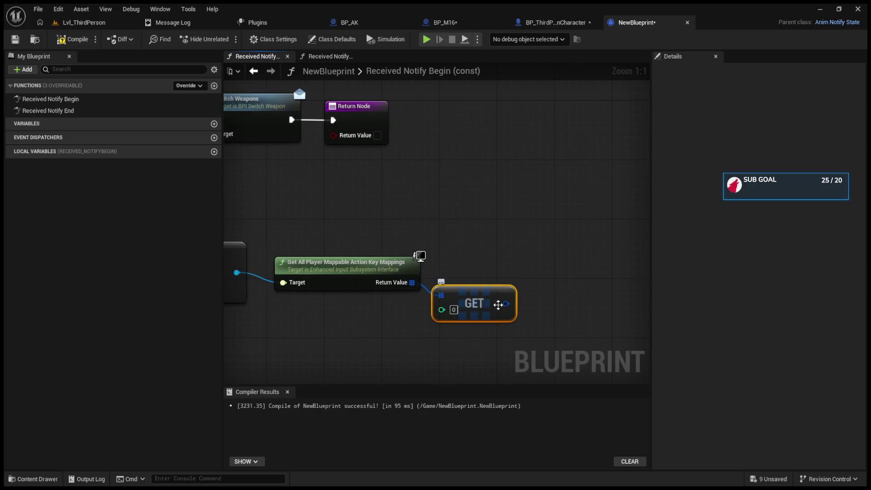
{"action": "mouse_move", "coordinate": [506, 303]}
{"action": "left_mouse_down"}
{"action": "mouse_move", "coordinate": [540, 237]}
{"action": "mouse_move", "coordinate": [505, 303]}
{"action": "left_mouse_up"}
{"action": "left_click", "coordinate": [362, 190]}
{"action": "left_click", "coordinate": [63, 39]}
- Delete the Disable Input node so Notify Begin runs straight into Switch Weapons
{"action": "scroll", "coordinate": [478, 179], "scroll_direction": "down", "scroll_amount": 3}
{"action": "mouse_move", "coordinate": [581, 335]}
{"action": "left_mouse_down"}
{"action": "mouse_move", "coordinate": [263, 246]}
{"action": "mouse_move", "coordinate": [317, 240]}
{"action": "left_mouse_up"}
{"action": "left_click", "coordinate": [409, 214]}
{"action": "mouse_move", "coordinate": [234, 168]}
{"action": "left_mouse_down"}
{"action": "mouse_move", "coordinate": [355, 177]}
{"action": "mouse_move", "coordinate": [456, 168]}
{"action": "left_mouse_up"}
{"action": "left_click", "coordinate": [478, 169]}
{"action": "key", "text": "Delete"}
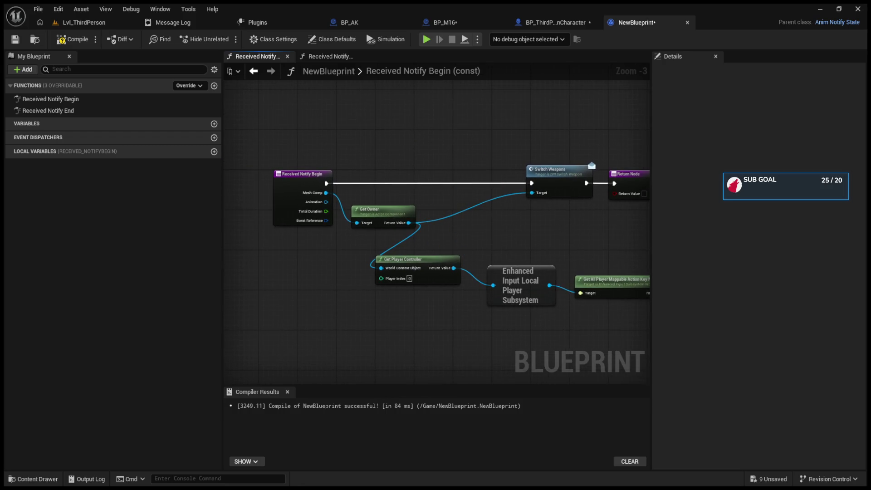
- Check the Received Notify End graph, then return to Notify Begin and move Get Owner
{"action": "scroll", "coordinate": [393, 231], "scroll_direction": "up", "scroll_amount": 3}
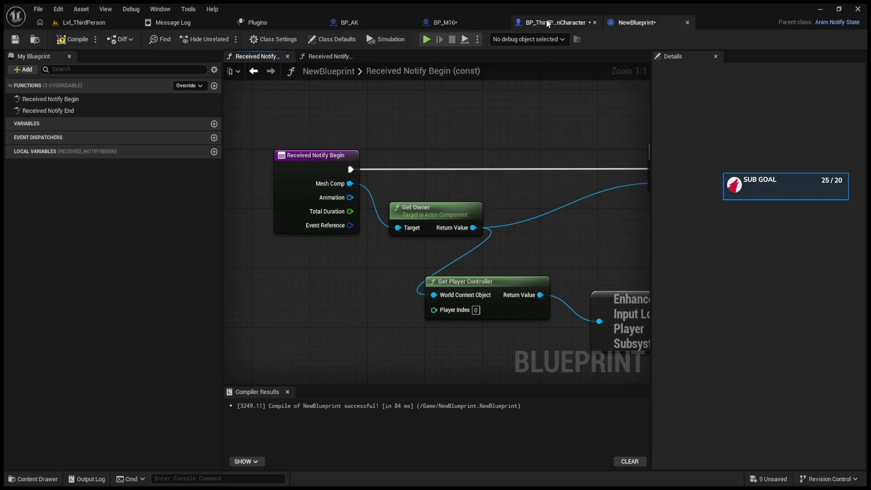
{"action": "double_click", "coordinate": [89, 109]}
{"action": "double_click", "coordinate": [90, 99]}
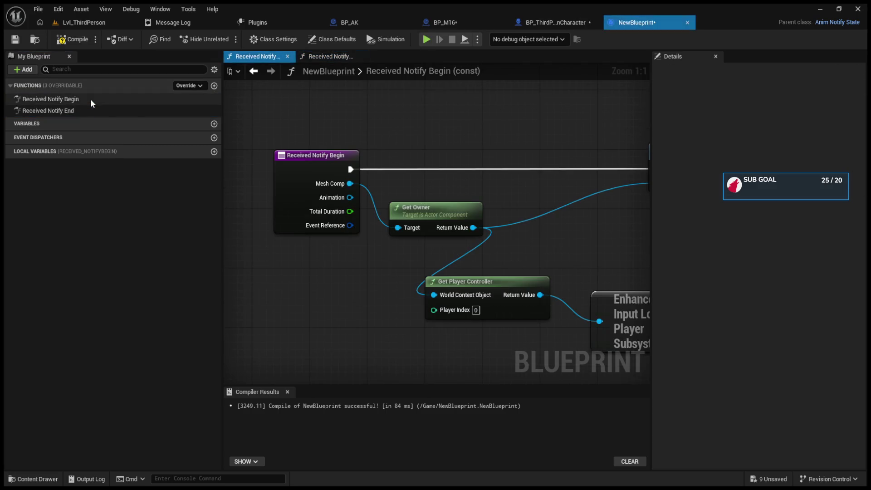
{"action": "left_click_drag", "start_coordinate": [448, 205], "coordinate": [441, 190]}
{"action": "left_click", "coordinate": [133, 99]}
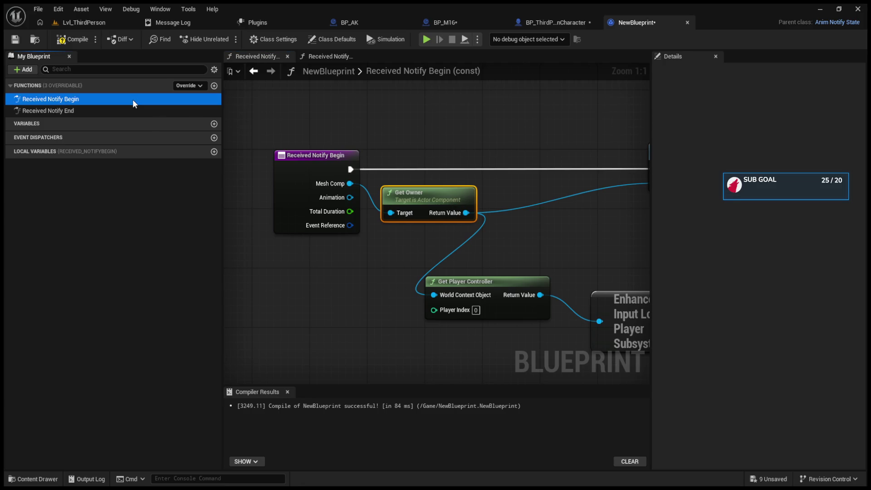
- In BP_ThirdPersonCharacter, shift the weapon switch, Branch and Is Aiming nodes left and reposition Stop Aiming
{"action": "left_click", "coordinate": [523, 18]}
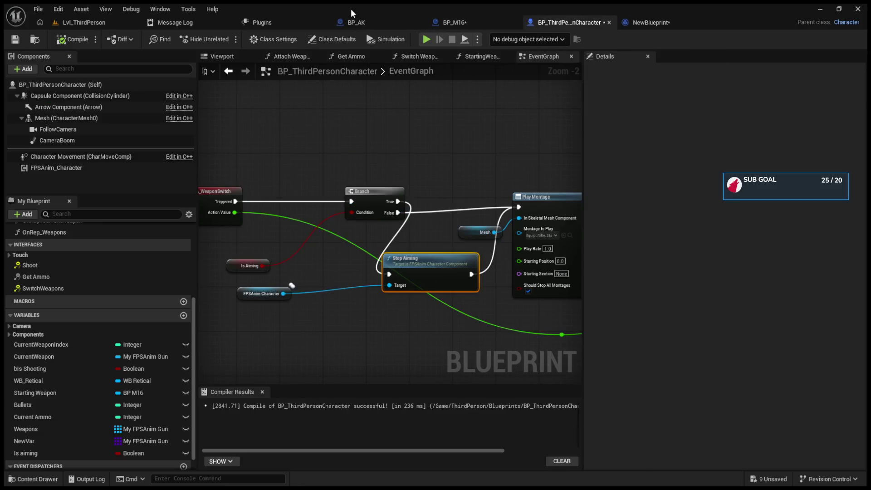
{"action": "scroll", "coordinate": [480, 167], "scroll_direction": "up", "scroll_amount": 2}
{"action": "scroll", "coordinate": [429, 222], "scroll_direction": "down", "scroll_amount": 7}
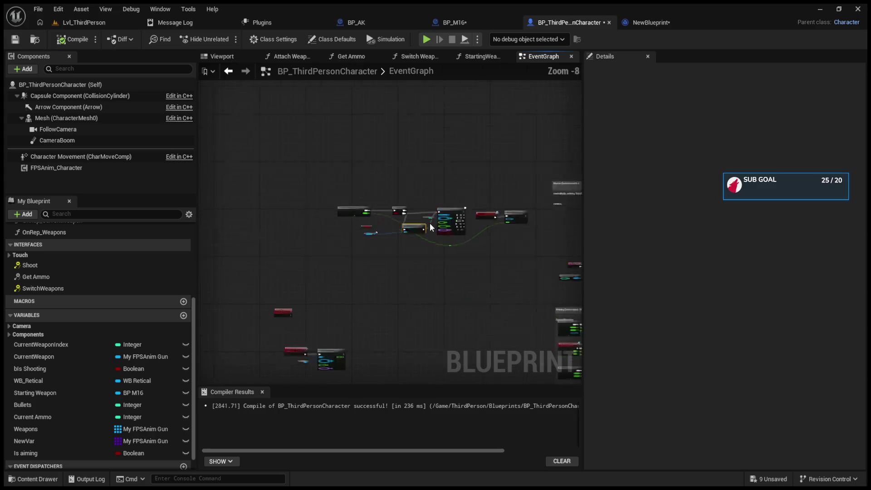
{"action": "scroll", "coordinate": [414, 252], "scroll_direction": "up", "scroll_amount": 7}
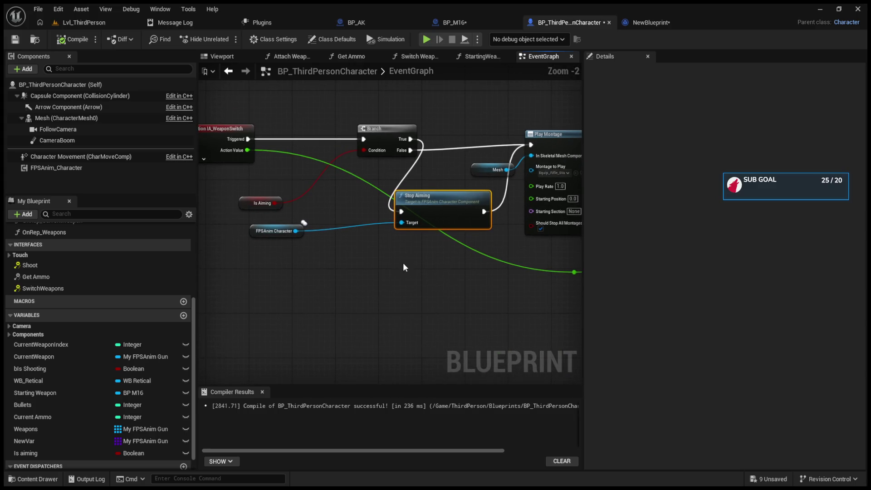
{"action": "left_click_drag", "start_coordinate": [327, 133], "coordinate": [491, 246]}
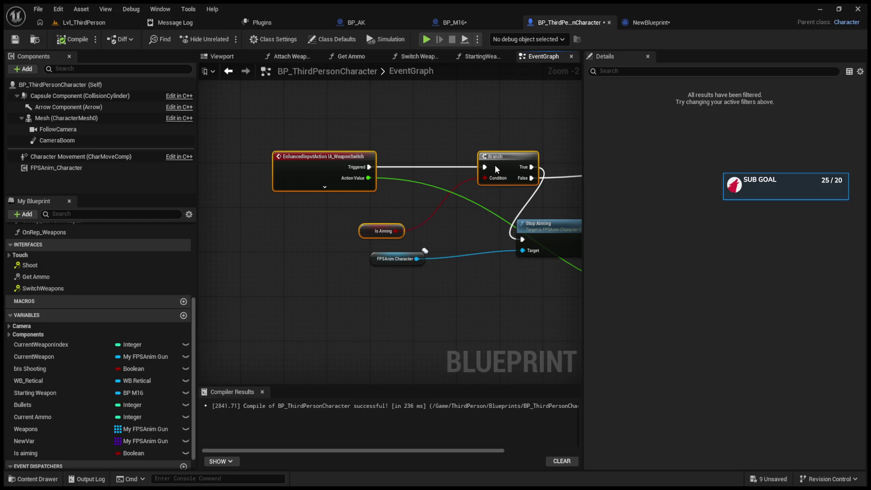
{"action": "left_click_drag", "start_coordinate": [497, 165], "coordinate": [373, 165]}
{"action": "mouse_move", "coordinate": [553, 238]}
{"action": "left_mouse_down"}
{"action": "mouse_move", "coordinate": [449, 231]}
{"action": "mouse_move", "coordinate": [493, 224]}
{"action": "mouse_move", "coordinate": [475, 143]}
{"action": "mouse_move", "coordinate": [480, 226]}
{"action": "left_mouse_up"}
{"action": "mouse_move", "coordinate": [329, 260]}
{"action": "left_mouse_down"}
{"action": "mouse_move", "coordinate": [408, 266]}
{"action": "mouse_move", "coordinate": [470, 200]}
{"action": "mouse_move", "coordinate": [519, 202]}
{"action": "mouse_move", "coordinate": [417, 202]}
{"action": "left_mouse_up"}
{"action": "mouse_move", "coordinate": [456, 239]}
{"action": "left_mouse_down"}
{"action": "mouse_move", "coordinate": [423, 218]}
{"action": "mouse_move", "coordinate": [380, 213]}
{"action": "left_mouse_up"}
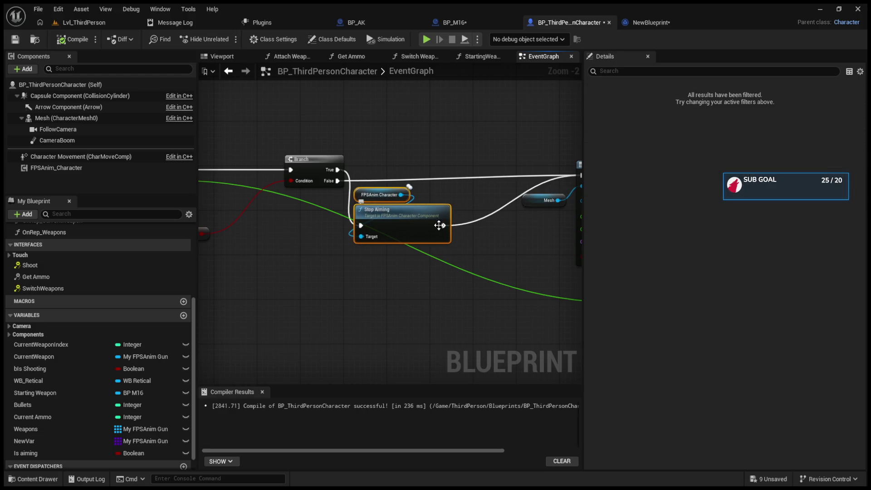
- Rewire Stop Aiming's execution output to Play Montage and start playing the level
{"action": "left_click", "coordinate": [443, 225], "text": "alt"}
{"action": "scroll", "coordinate": [204, 149], "scroll_direction": "up", "scroll_amount": 1}
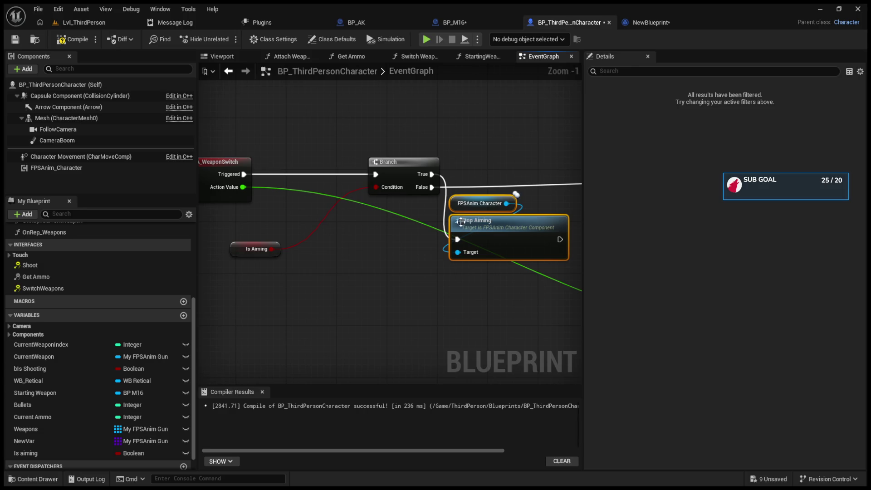
{"action": "left_click_drag", "start_coordinate": [448, 333], "coordinate": [232, 343]}
{"action": "mouse_move", "coordinate": [343, 250]}
{"action": "left_mouse_down"}
{"action": "mouse_move", "coordinate": [517, 187]}
{"action": "mouse_move", "coordinate": [501, 191]}
{"action": "left_mouse_up"}
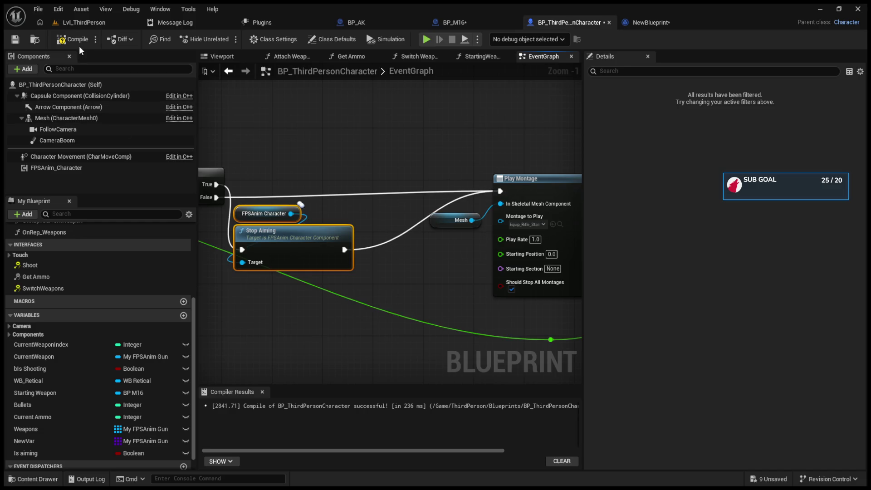
{"action": "left_click", "coordinate": [81, 22]}
{"action": "left_click", "coordinate": [233, 39]}
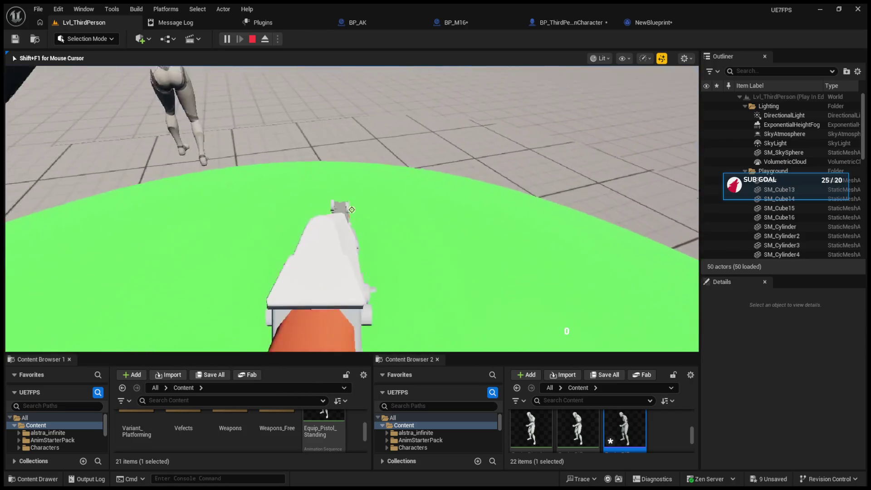
- Eject from play, open the Message Log, and return to BP_ThirdPersonCharacter's Play Montage node
{"action": "key", "text": "F8"}
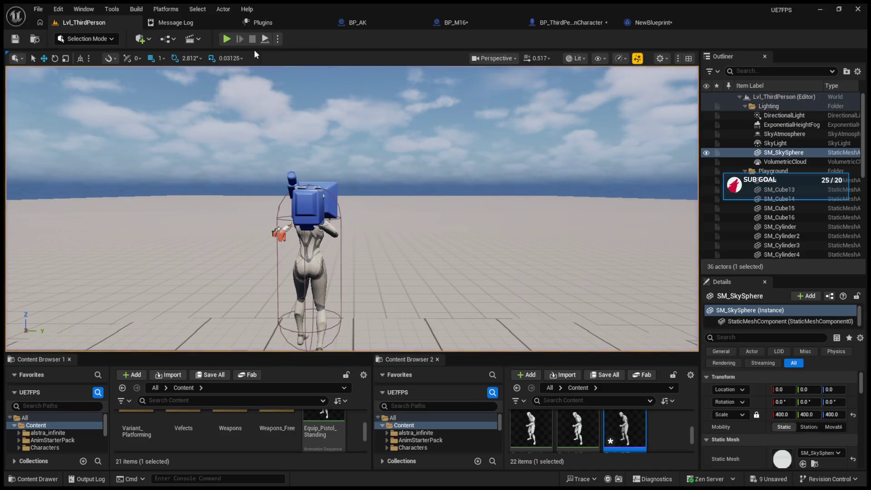
{"action": "left_click", "coordinate": [198, 23]}
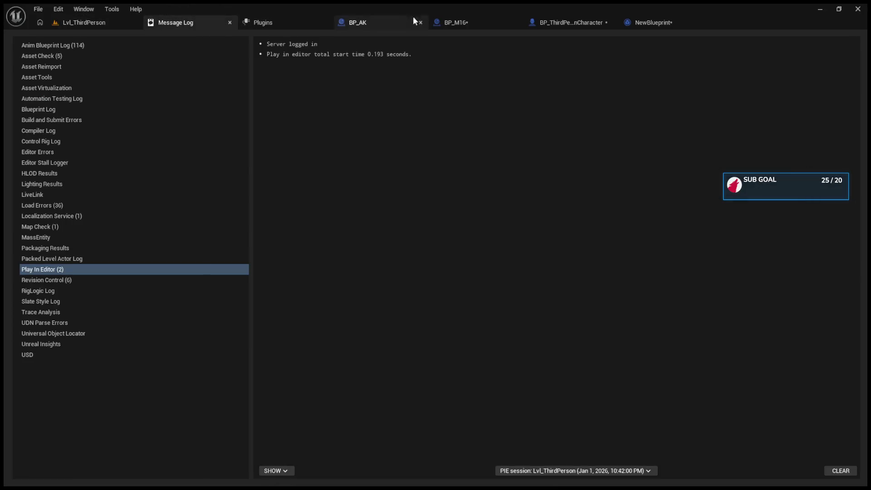
{"action": "left_click", "coordinate": [566, 22]}
{"action": "scroll", "coordinate": [327, 178], "scroll_direction": "up", "scroll_amount": 1}
{"action": "mouse_move", "coordinate": [327, 178]}
{"action": "left_mouse_down"}
{"action": "mouse_move", "coordinate": [195, 178]}
{"action": "mouse_move", "coordinate": [276, 178]}
{"action": "left_mouse_up"}
{"action": "mouse_move", "coordinate": [272, 213]}
{"action": "left_mouse_down"}
{"action": "mouse_move", "coordinate": [417, 186]}
{"action": "mouse_move", "coordinate": [380, 187]}
{"action": "left_mouse_up"}
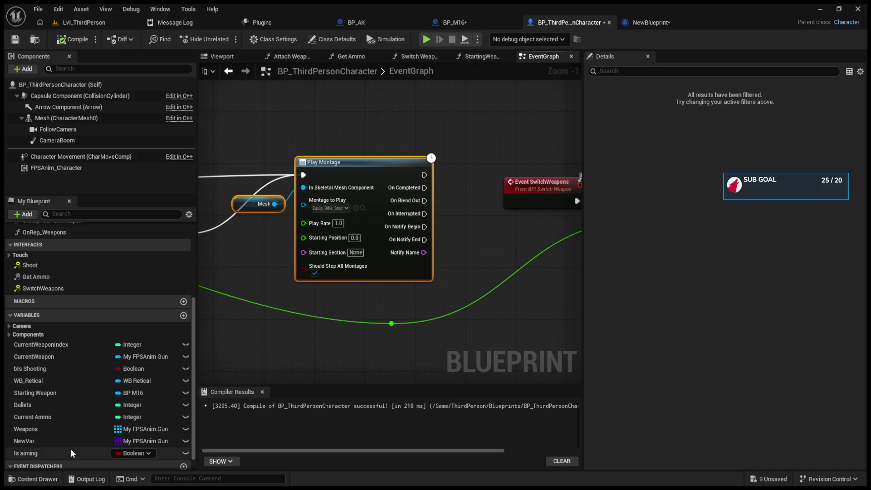
{"action": "left_click_drag", "start_coordinate": [394, 313], "coordinate": [378, 362]}
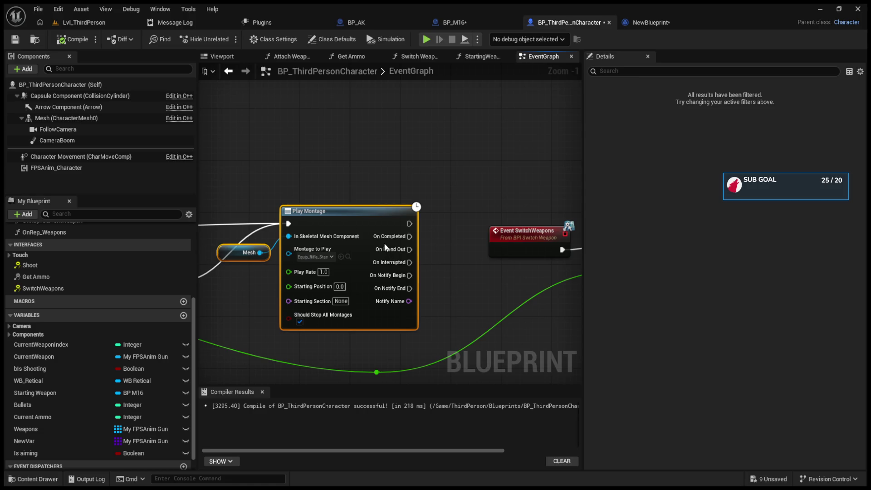
{"action": "key", "text": "ctrl+z"}
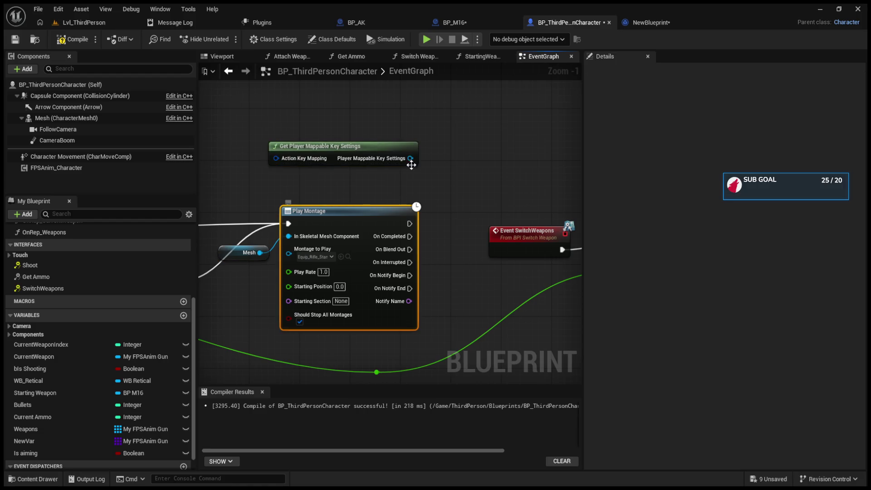
{"action": "left_click_drag", "start_coordinate": [411, 158], "coordinate": [448, 154]}
{"action": "left_click", "coordinate": [340, 147]}
{"action": "key", "text": "Delete"}
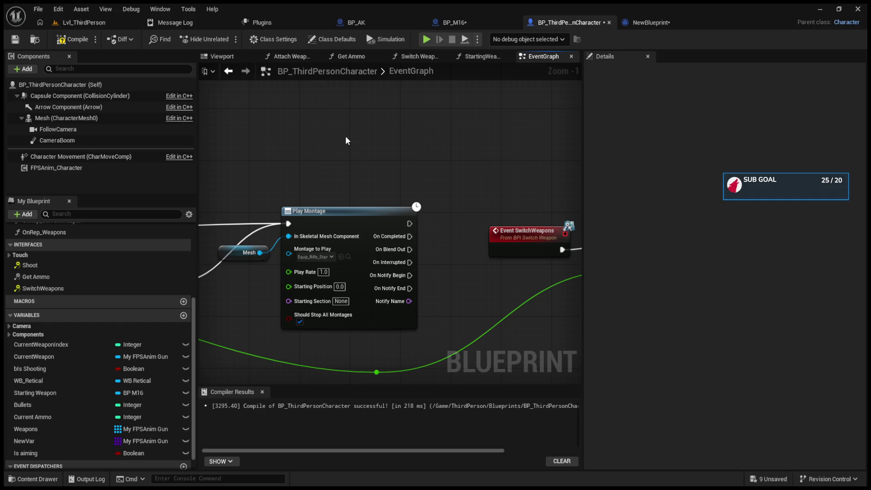
{"action": "scroll", "coordinate": [346, 141], "scroll_direction": "down", "scroll_amount": 4}
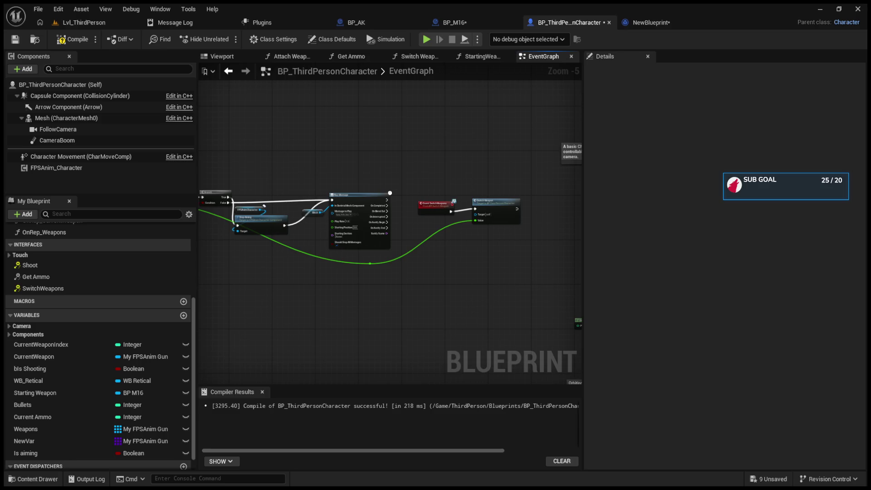
{"action": "scroll", "coordinate": [413, 273], "scroll_direction": "up", "scroll_amount": 4}
- Move the aiming SET nodes right to make room and add a Boolean variable 'Is switching'
{"action": "left_click_drag", "start_coordinate": [317, 179], "coordinate": [590, 345]}
{"action": "left_click_drag", "start_coordinate": [356, 213], "coordinate": [444, 214]}
{"action": "left_click", "coordinate": [371, 230]}
{"action": "left_click_drag", "start_coordinate": [372, 231], "coordinate": [416, 231]}
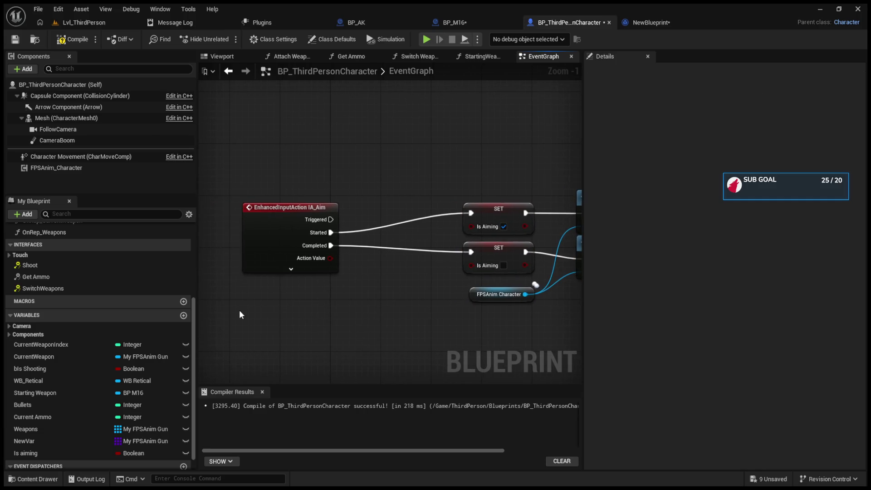
{"action": "left_click", "coordinate": [181, 316]}
{"action": "type", "text": "Is switching"}
{"action": "key", "text": "Return"}
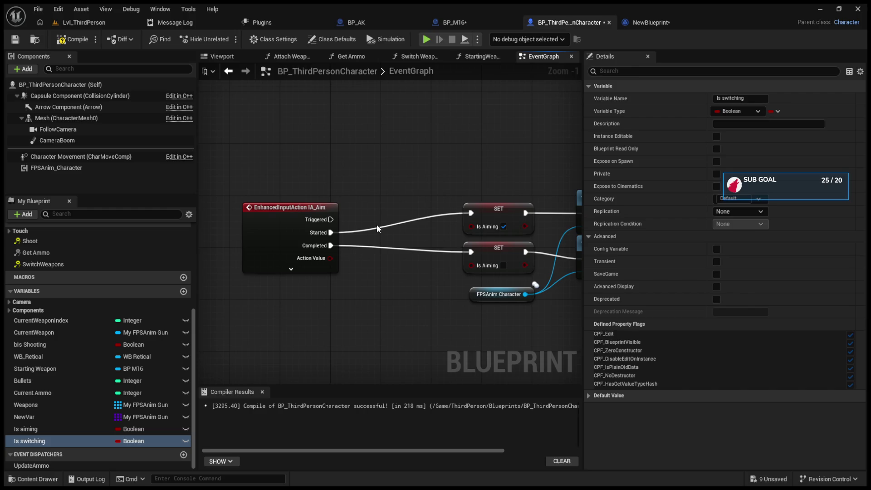
- Gate IA_Aim Started with a Branch on Is Switching, its False output setting Is Aiming
{"action": "mouse_move", "coordinate": [378, 221]}
{"action": "left_mouse_down"}
{"action": "mouse_move", "coordinate": [377, 209]}
{"action": "mouse_move", "coordinate": [275, 165]}
{"action": "left_mouse_up"}
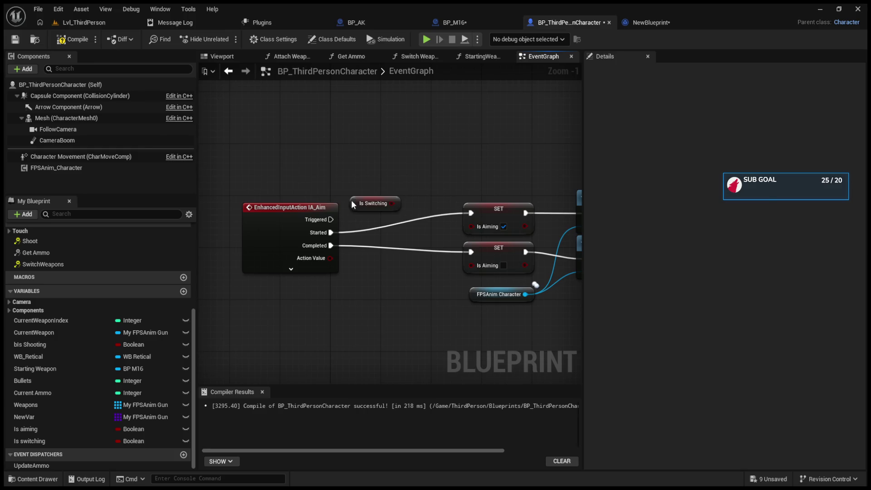
{"action": "left_click", "coordinate": [379, 178]}
{"action": "left_click_drag", "start_coordinate": [362, 213], "coordinate": [280, 211]}
{"action": "left_click_drag", "start_coordinate": [485, 182], "coordinate": [417, 198]}
{"action": "left_click_drag", "start_coordinate": [328, 230], "coordinate": [397, 213]}
{"action": "left_click_drag", "start_coordinate": [383, 163], "coordinate": [399, 224]}
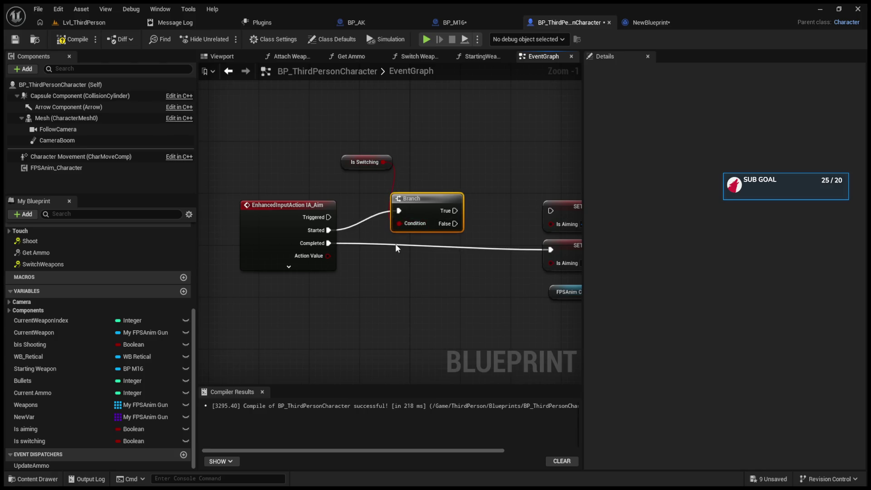
{"action": "left_click_drag", "start_coordinate": [453, 217], "coordinate": [374, 228]}
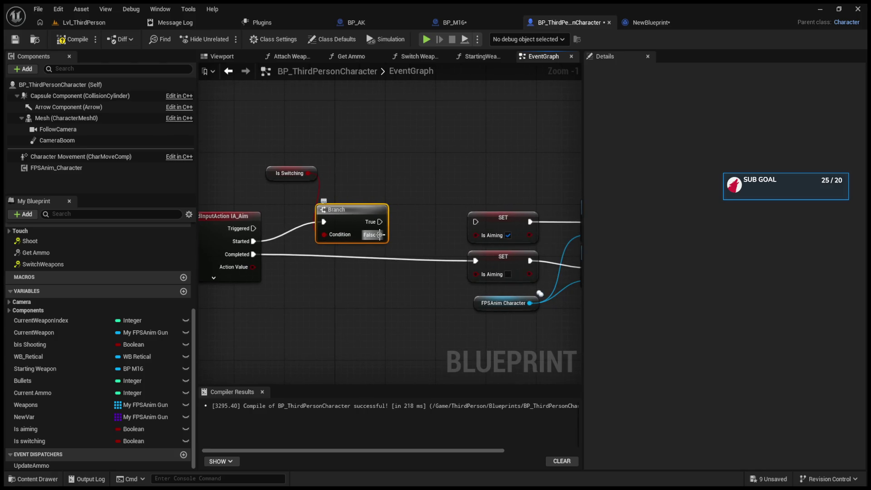
{"action": "mouse_move", "coordinate": [380, 235]}
{"action": "left_mouse_down"}
{"action": "mouse_move", "coordinate": [475, 234]}
{"action": "mouse_move", "coordinate": [476, 222]}
{"action": "left_mouse_up"}
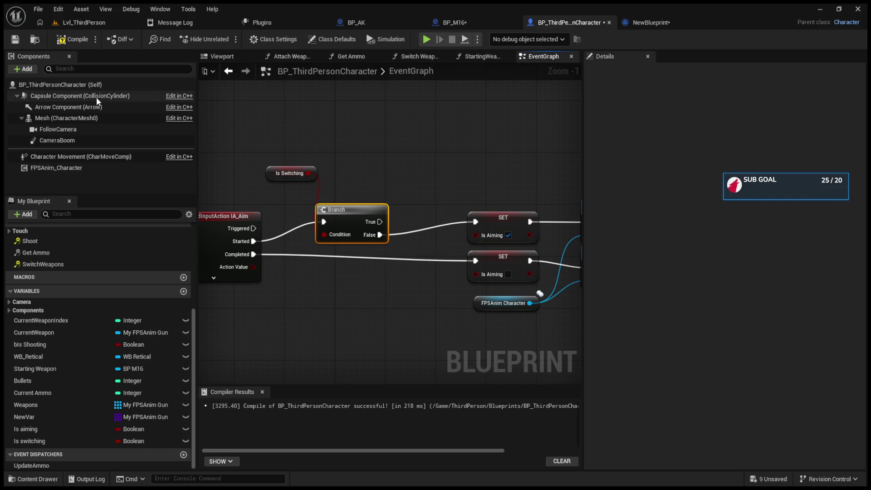
{"action": "left_click", "coordinate": [84, 22]}
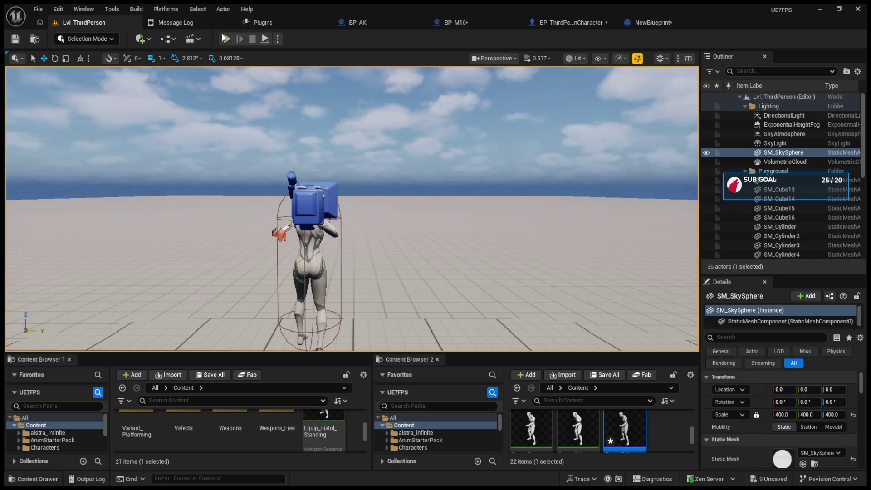
- Run a quick play test of the aiming change, stop it, and return to BP_ThirdPersonCharacter
{"action": "key", "text": "alt+p"}
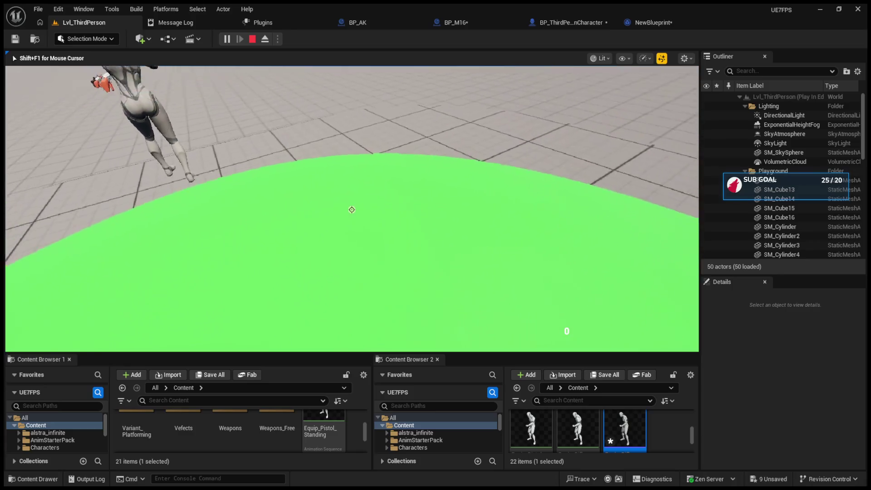
{"action": "key", "text": "Escape"}
{"action": "left_click", "coordinate": [341, 126]}
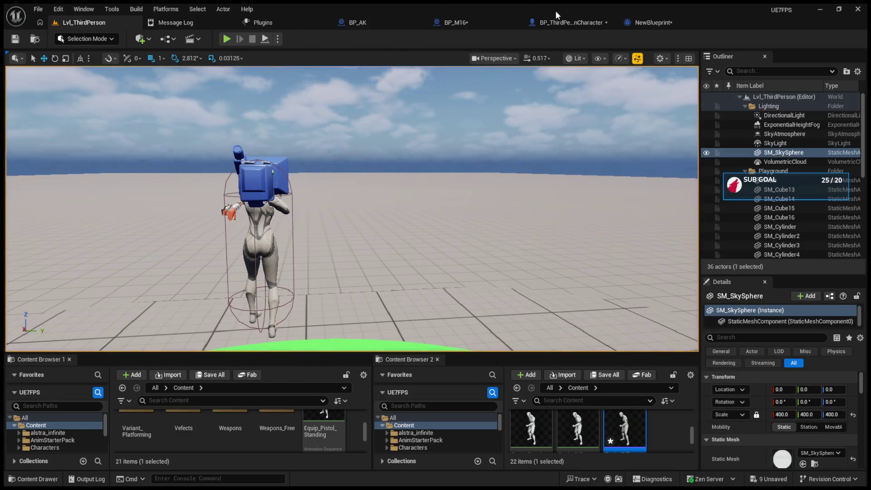
{"action": "left_click", "coordinate": [556, 22]}
{"action": "scroll", "coordinate": [391, 162], "scroll_direction": "down", "scroll_amount": 4}
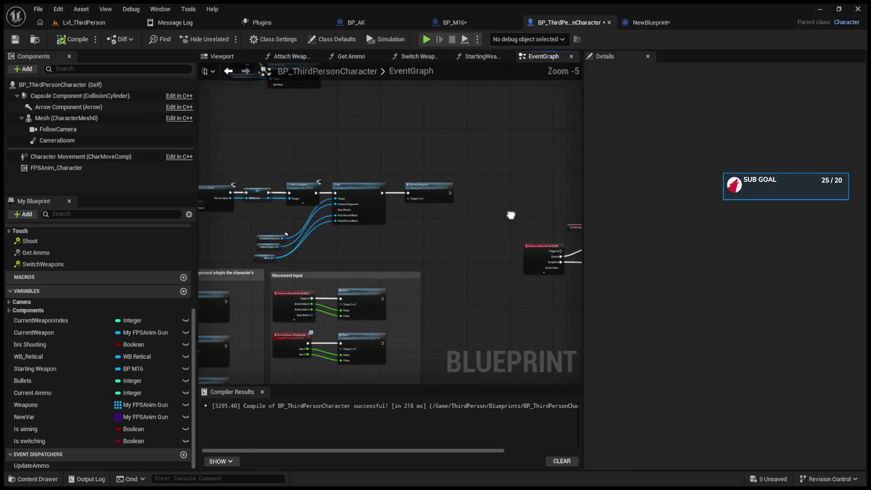
- Add SET Is Switching nodes after IA_WeaponSwitch and after Play Montage
{"action": "scroll", "coordinate": [437, 247], "scroll_direction": "up", "scroll_amount": 2}
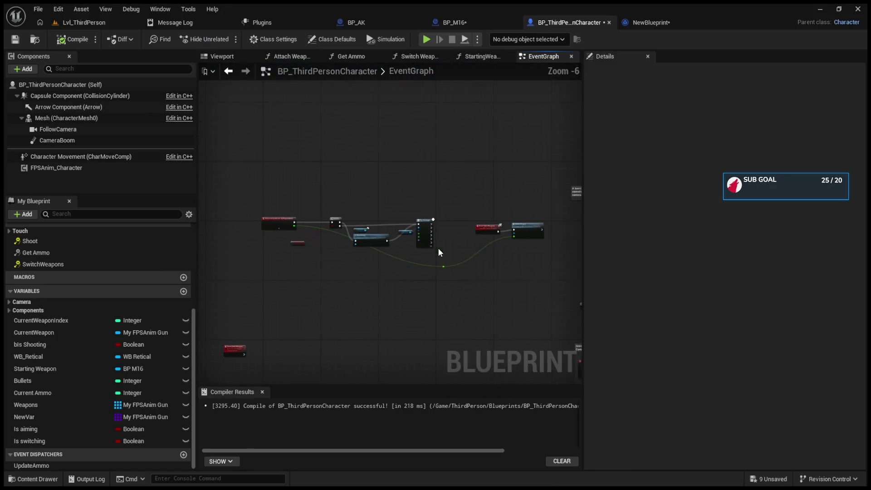
{"action": "left_click_drag", "start_coordinate": [357, 189], "coordinate": [321, 180]}
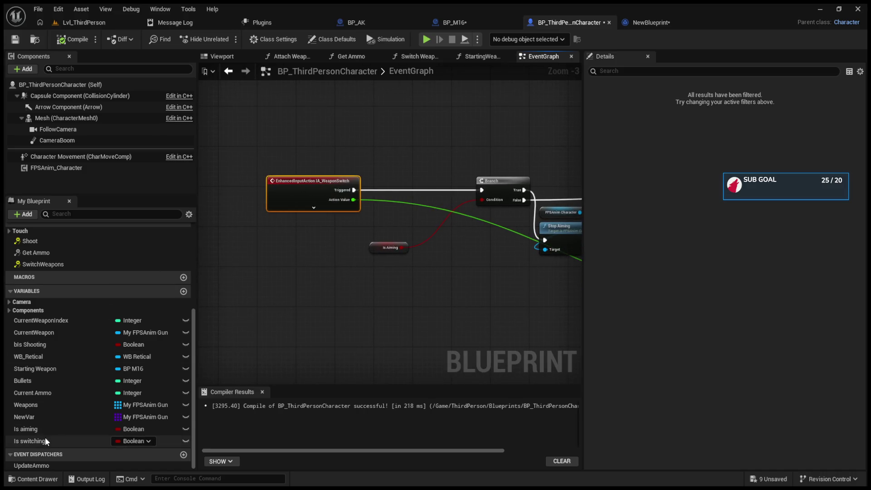
{"action": "mouse_move", "coordinate": [351, 273]}
{"action": "left_mouse_down"}
{"action": "mouse_move", "coordinate": [409, 182]}
{"action": "mouse_move", "coordinate": [414, 194]}
{"action": "left_mouse_up"}
{"action": "scroll", "coordinate": [414, 194], "scroll_direction": "up", "scroll_amount": 3}
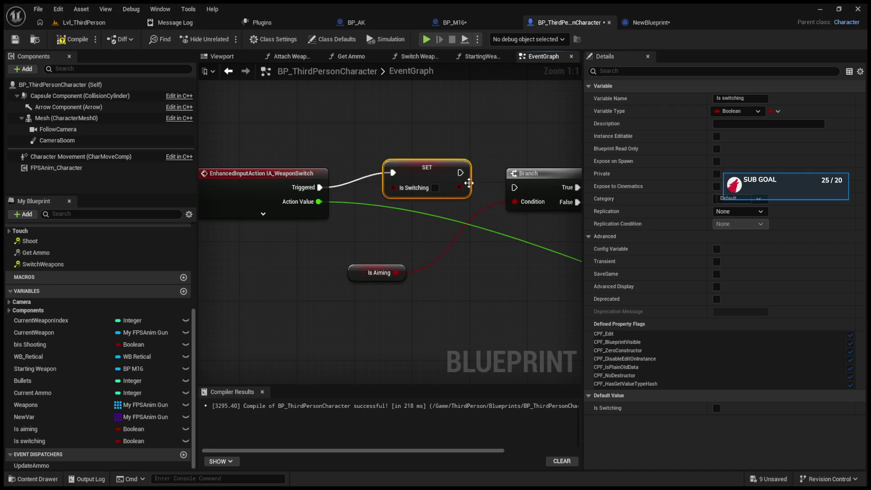
{"action": "mouse_move", "coordinate": [437, 187]}
{"action": "left_mouse_down"}
{"action": "mouse_move", "coordinate": [272, 188]}
{"action": "mouse_move", "coordinate": [290, 204]}
{"action": "mouse_move", "coordinate": [282, 214]}
{"action": "mouse_move", "coordinate": [580, 213]}
{"action": "mouse_move", "coordinate": [263, 216]}
{"action": "mouse_move", "coordinate": [530, 221]}
{"action": "mouse_move", "coordinate": [334, 227]}
{"action": "left_mouse_up"}
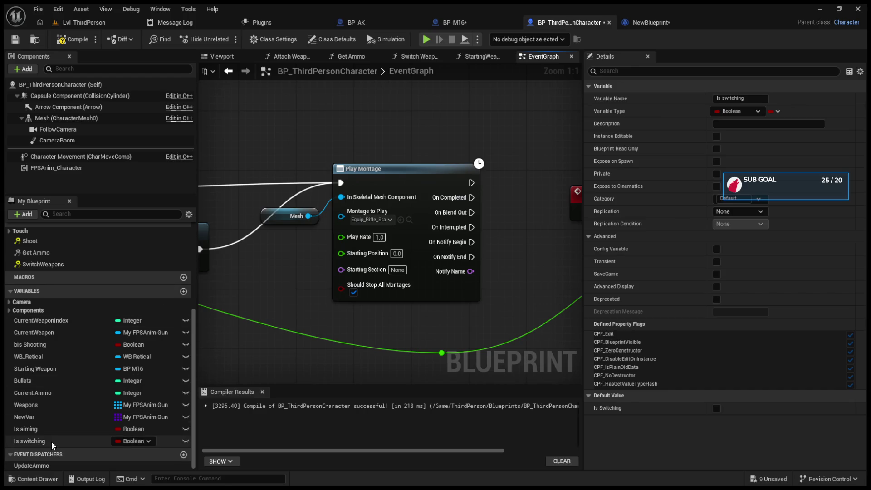
{"action": "left_click_drag", "start_coordinate": [515, 195], "coordinate": [367, 181]}
- Compile the character Blueprint and run a brief play test of weapon switching
{"action": "left_click", "coordinate": [513, 199]}
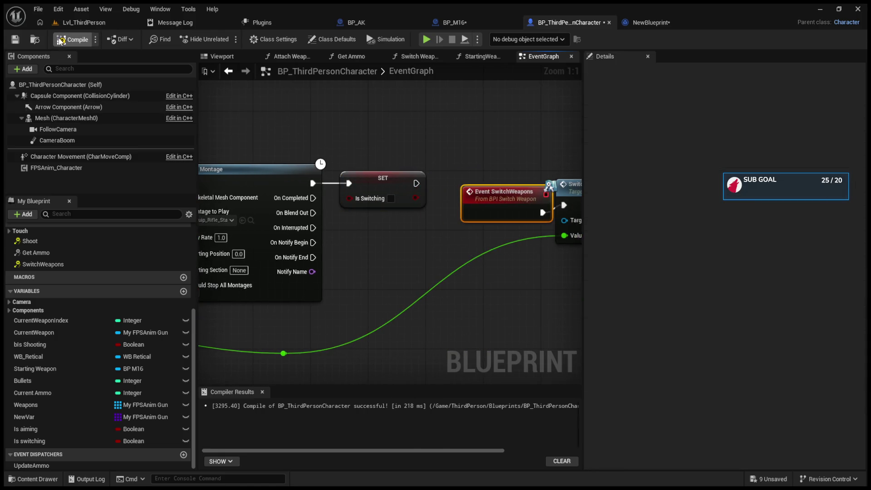
{"action": "left_click", "coordinate": [82, 22]}
{"action": "left_click", "coordinate": [227, 39]}
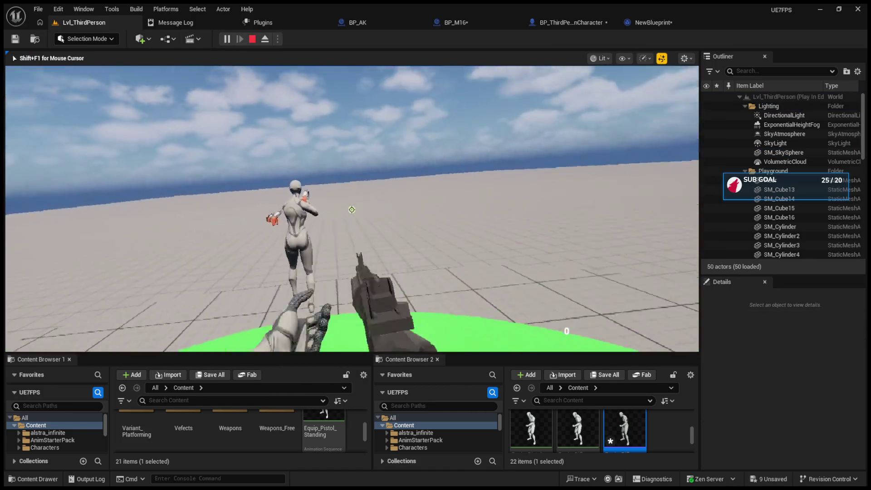
{"action": "key", "text": "Escape"}
{"action": "left_click", "coordinate": [359, 173]}
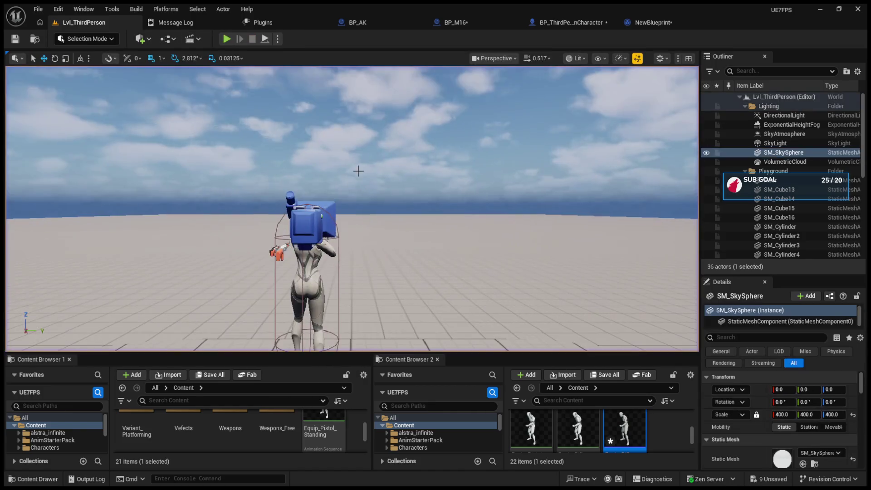
- Glance at NewBlueprint, then locate the SET Is Switching node in BP_ThirdPersonCharacter
{"action": "left_click", "coordinate": [618, 23]}
{"action": "left_click", "coordinate": [579, 22]}
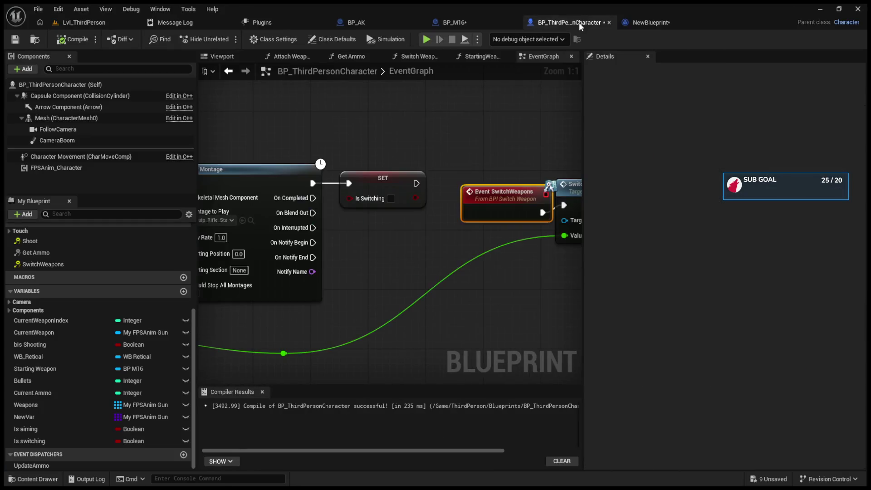
{"action": "left_click", "coordinate": [502, 238]}
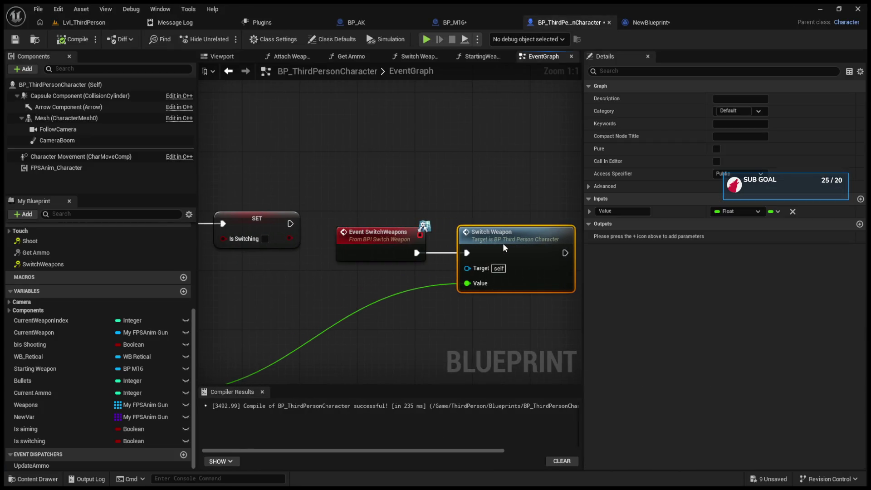
{"action": "left_click_drag", "start_coordinate": [503, 243], "coordinate": [344, 217]}
{"action": "left_click_drag", "start_coordinate": [576, 236], "coordinate": [444, 223]}
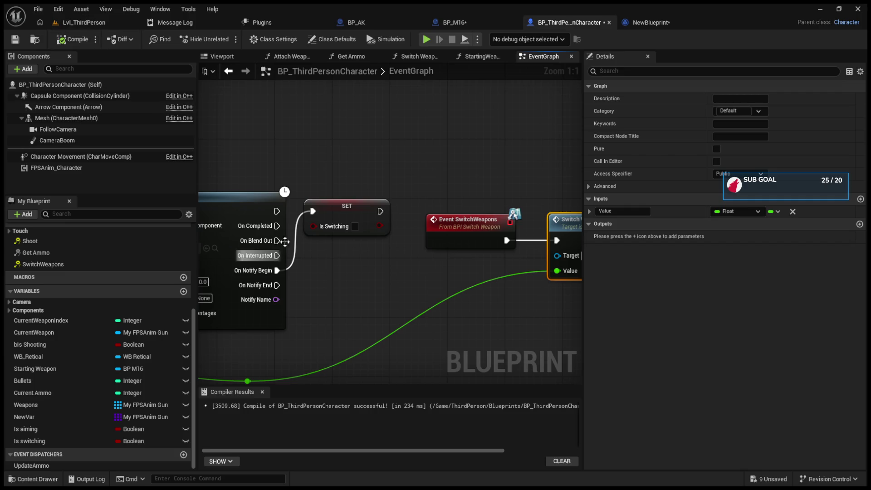
- Duplicate the SET Is Switching node below the original and set the top one to true
{"action": "left_click", "coordinate": [324, 211]}
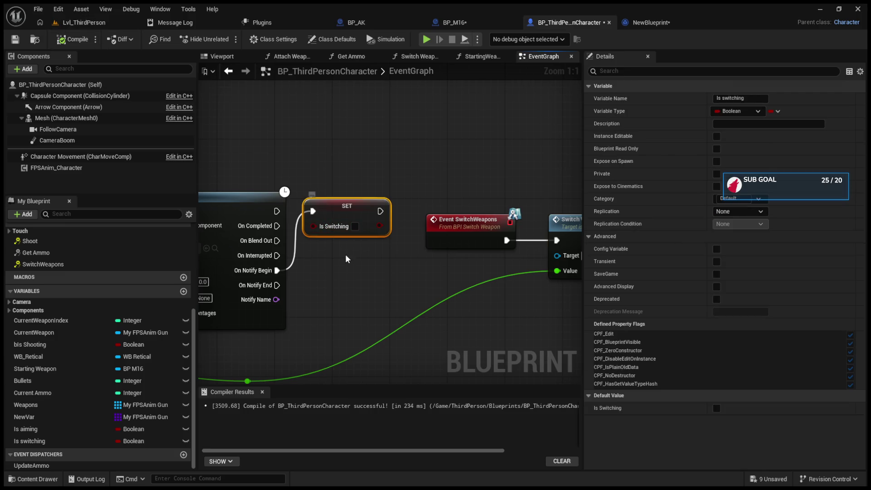
{"action": "key", "text": "ctrl+c"}
{"action": "key", "text": "ctrl+v"}
{"action": "mouse_move", "coordinate": [363, 261]}
{"action": "left_mouse_down"}
{"action": "mouse_move", "coordinate": [310, 287]}
{"action": "mouse_move", "coordinate": [279, 286]}
{"action": "mouse_move", "coordinate": [348, 280]}
{"action": "left_mouse_up"}
{"action": "left_click", "coordinate": [355, 226]}
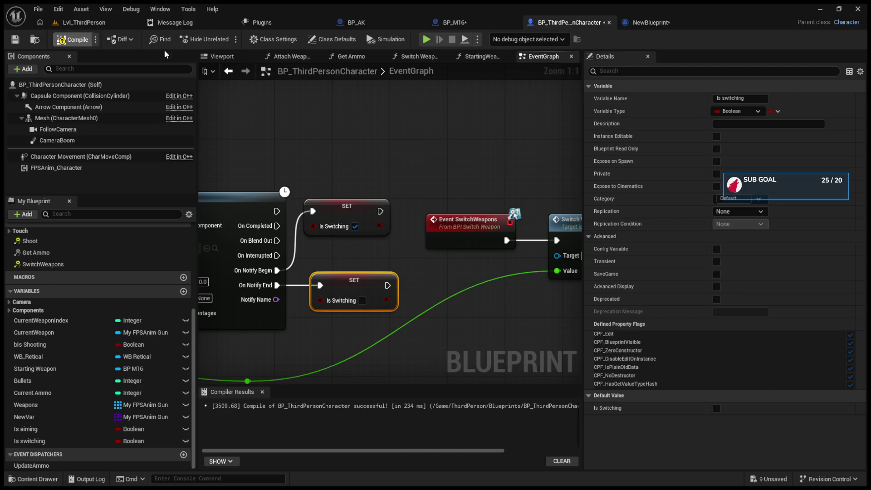
- Play-test switching weapons with keys 2 and 1, then stop the session
{"action": "key", "text": "alt+p"}
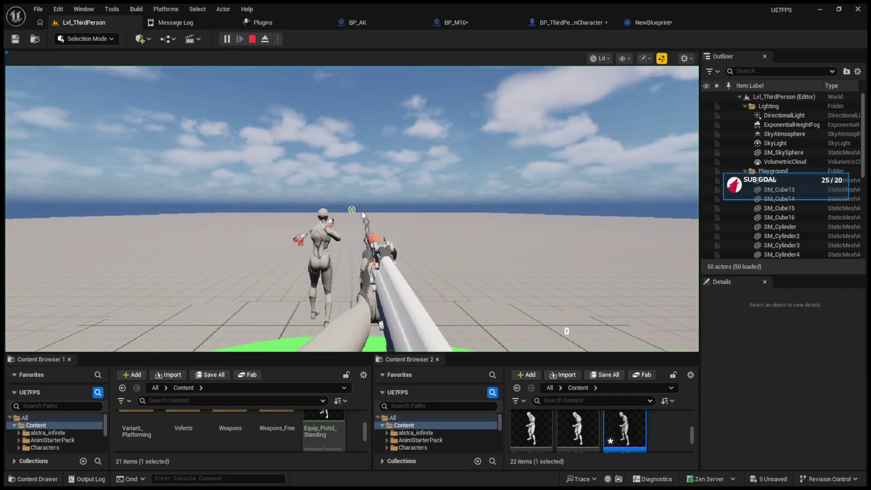
{"action": "left_click", "coordinate": [361, 210]}
{"action": "key", "text": "2"}
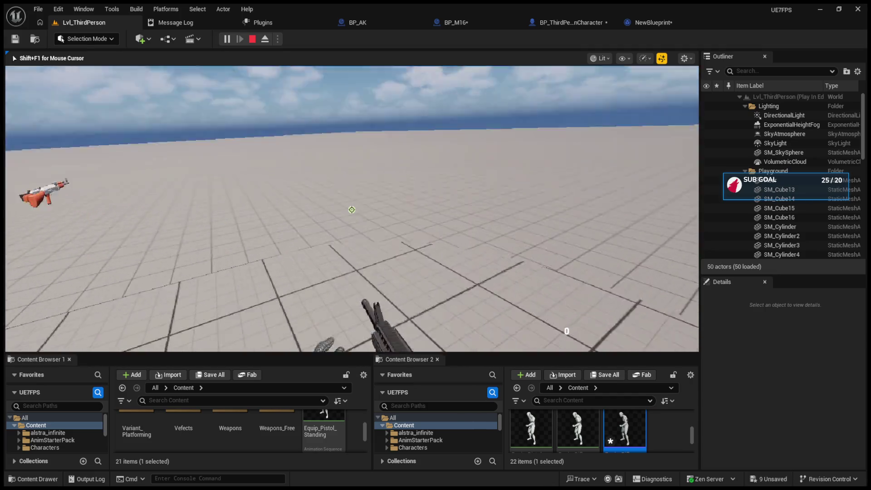
{"action": "key", "text": "1"}
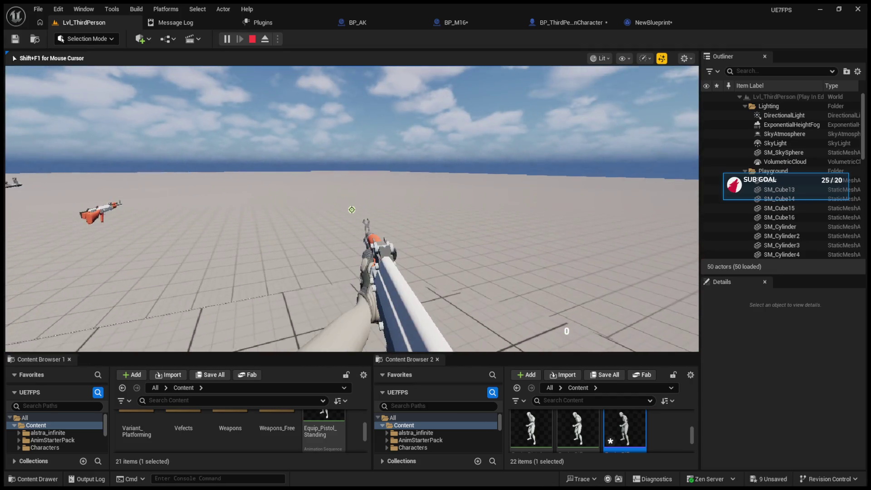
{"action": "key", "text": "Escape"}
- Check the character event graph and run another brief play session of the level
{"action": "left_click", "coordinate": [569, 22]}
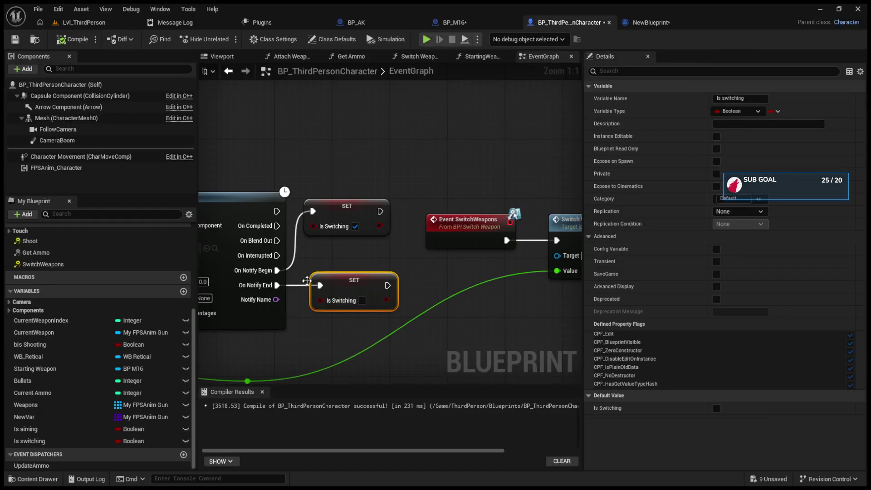
{"action": "left_click", "coordinate": [89, 26]}
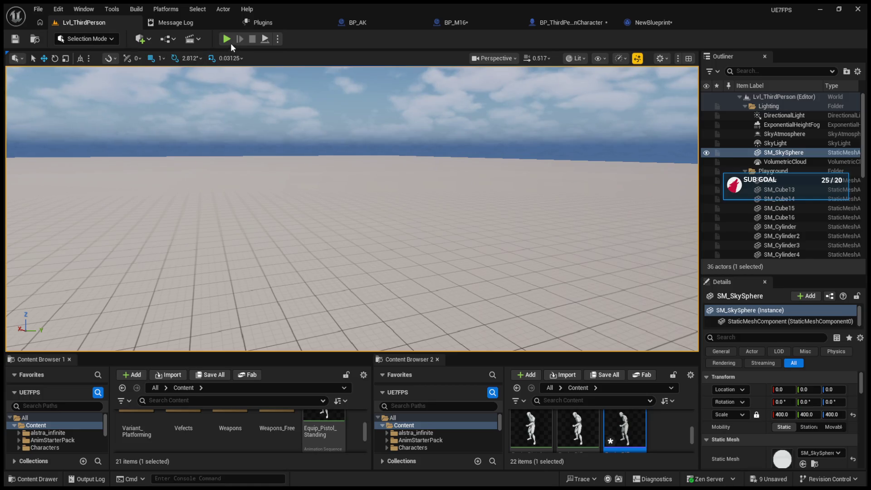
{"action": "left_click", "coordinate": [226, 39]}
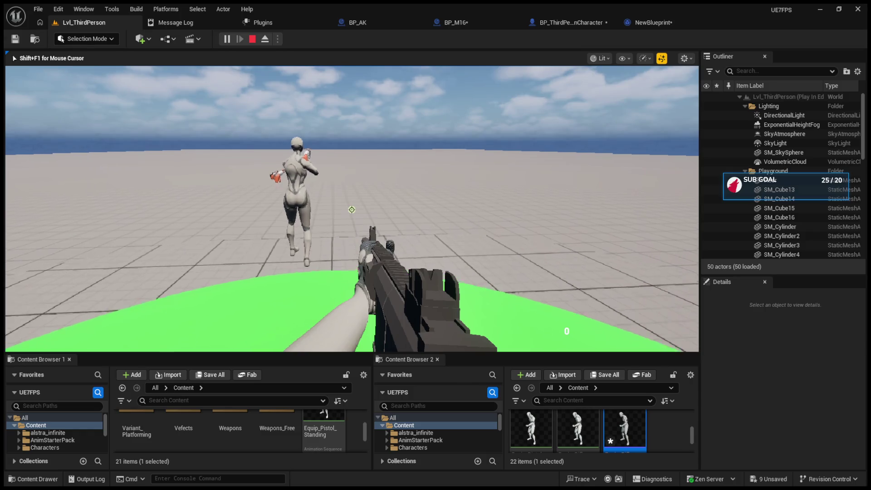
{"action": "key", "text": "Escape"}
{"action": "left_click", "coordinate": [647, 22]}
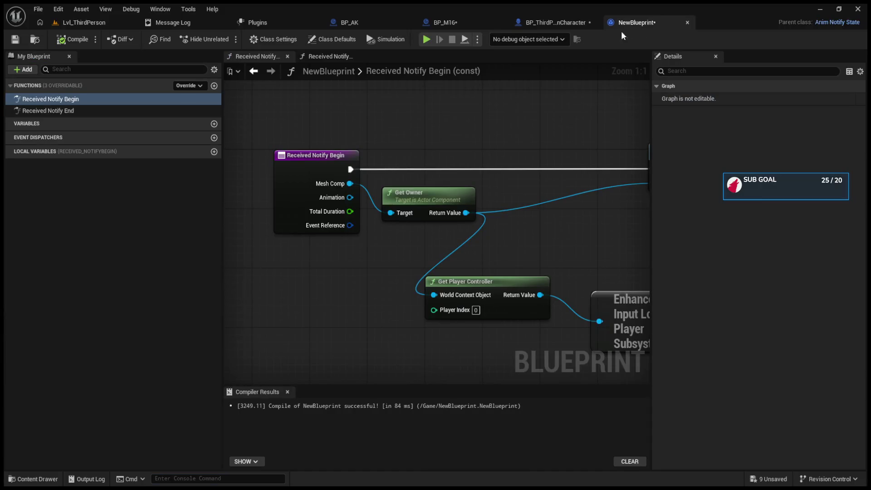
- Reposition the SET Is Switching node beside Play Montage in the character event graph
{"action": "left_click", "coordinate": [536, 25]}
{"action": "left_click_drag", "start_coordinate": [452, 168], "coordinate": [454, 168]}
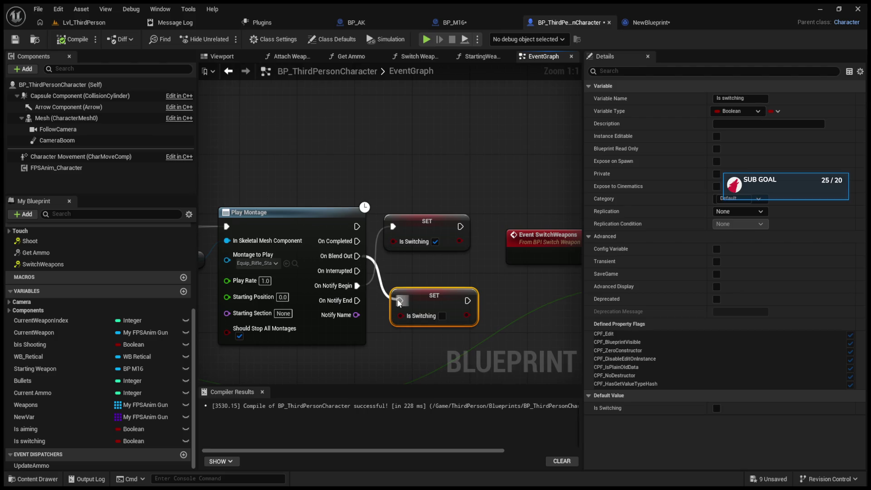
{"action": "mouse_move", "coordinate": [399, 303]}
{"action": "left_mouse_down"}
{"action": "mouse_move", "coordinate": [567, 302]}
{"action": "mouse_move", "coordinate": [580, 254]}
{"action": "left_mouse_up"}
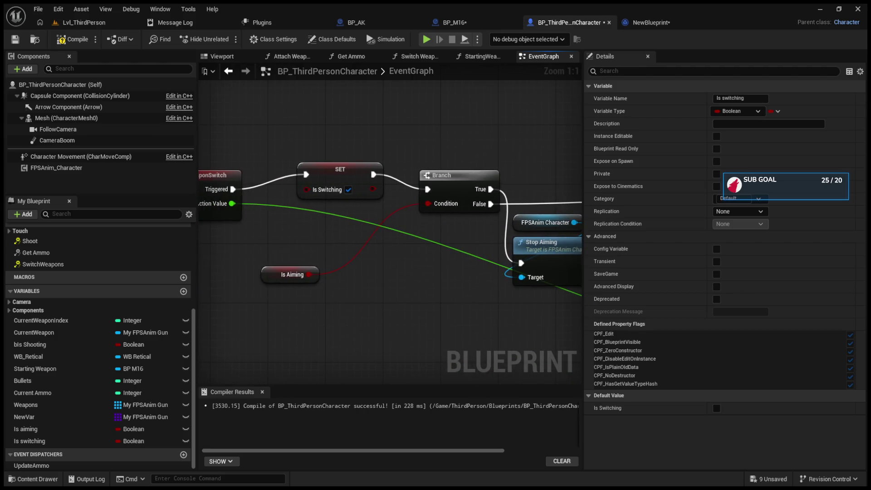
{"action": "left_click_drag", "start_coordinate": [343, 176], "coordinate": [342, 189]}
{"action": "left_click_drag", "start_coordinate": [272, 199], "coordinate": [400, 199]}
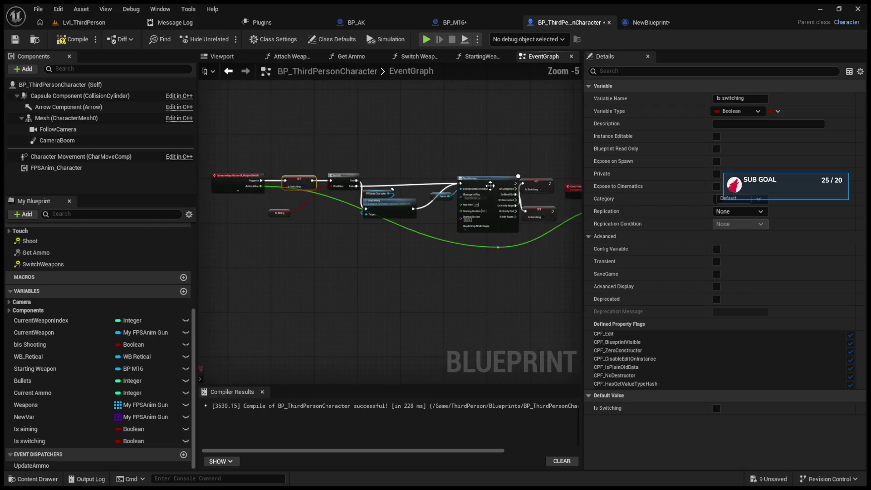
{"action": "scroll", "coordinate": [401, 198], "scroll_direction": "down", "scroll_amount": 1}
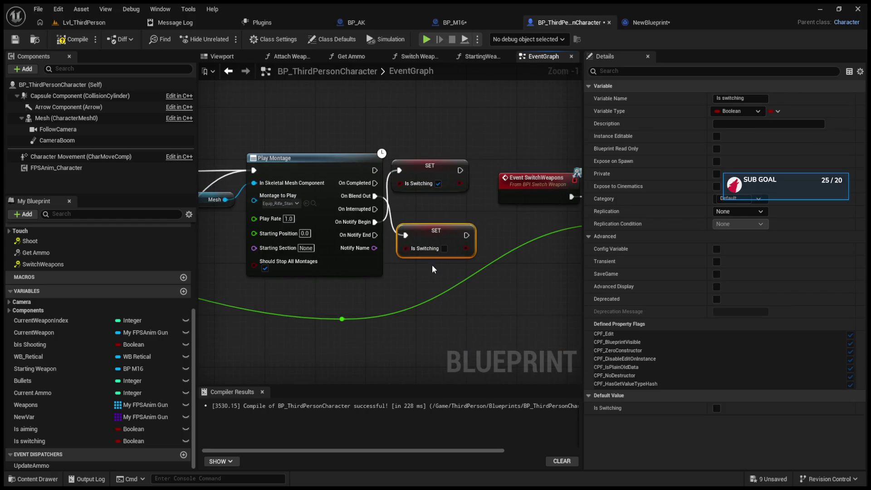
- Play the level, resume past the breakpoint twice, and stop the session
{"action": "left_click", "coordinate": [84, 22]}
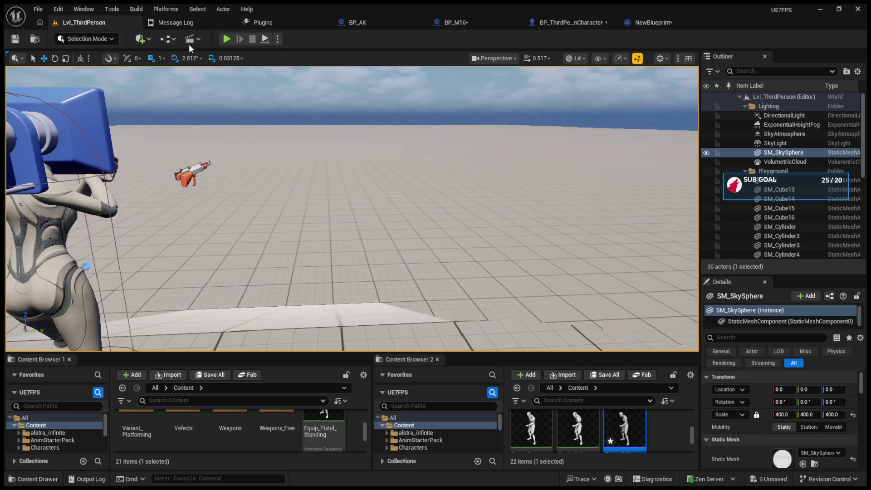
{"action": "left_click", "coordinate": [226, 38]}
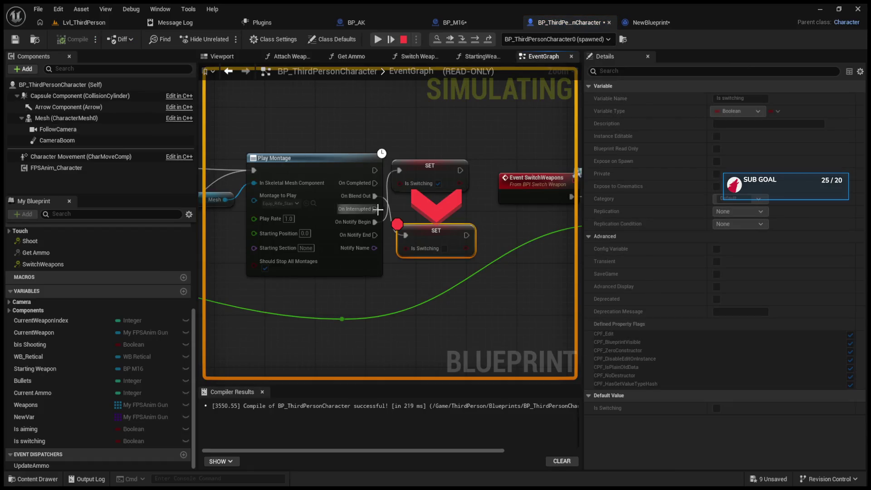
{"action": "left_click", "coordinate": [451, 40]}
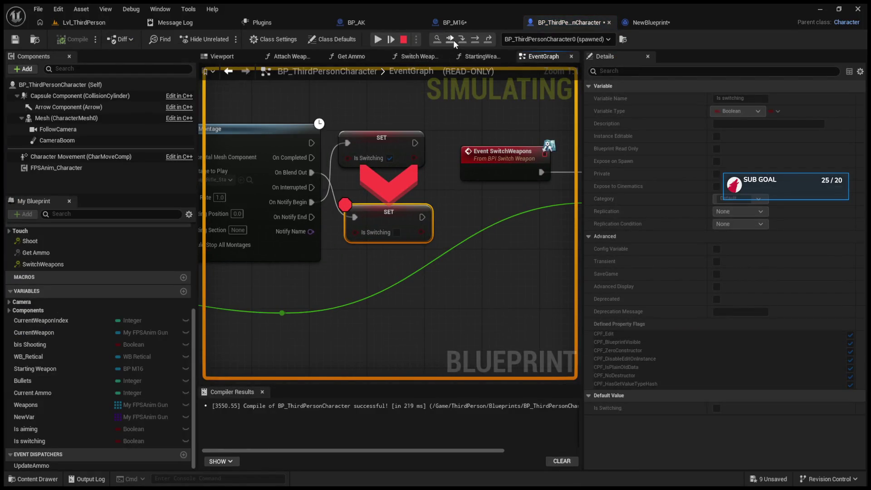
{"action": "left_click", "coordinate": [453, 40]}
{"action": "key", "text": "Escape"}
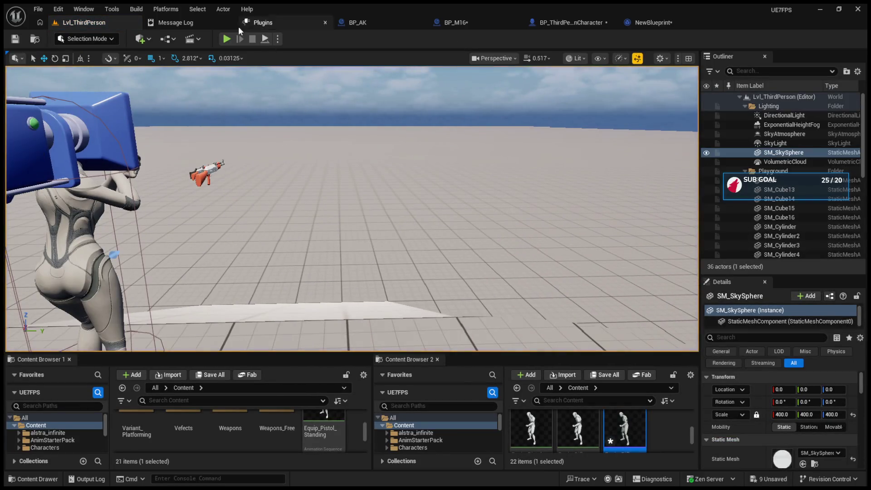
- Check the character event graph, then start another play session of Lvl_ThirdPerson
{"action": "left_click", "coordinate": [562, 23]}
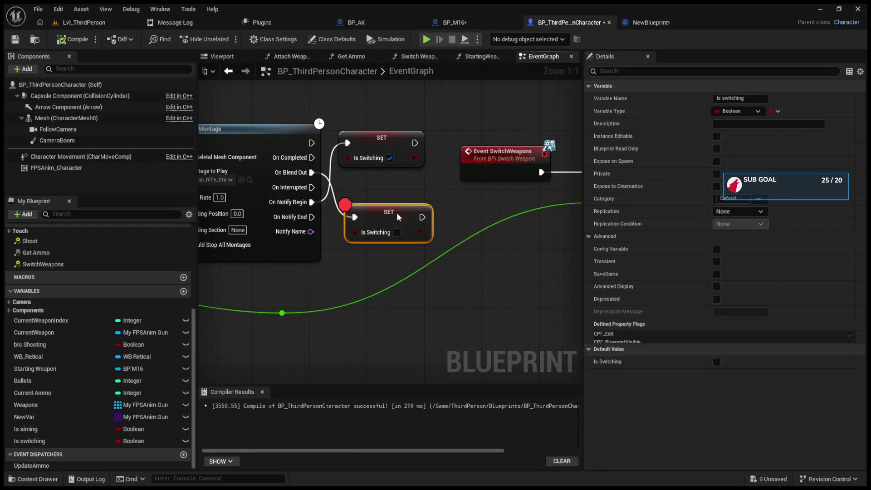
{"action": "left_click", "coordinate": [80, 26]}
{"action": "left_click", "coordinate": [226, 39]}
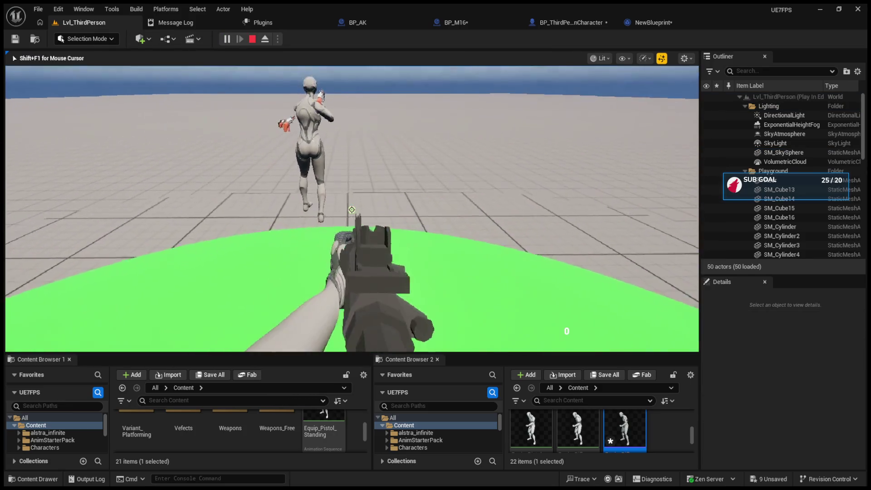
- Walk the character past the AK rifle, ramp and NPC onto the green disc, then stop play
{"action": "key", "text": "w"}
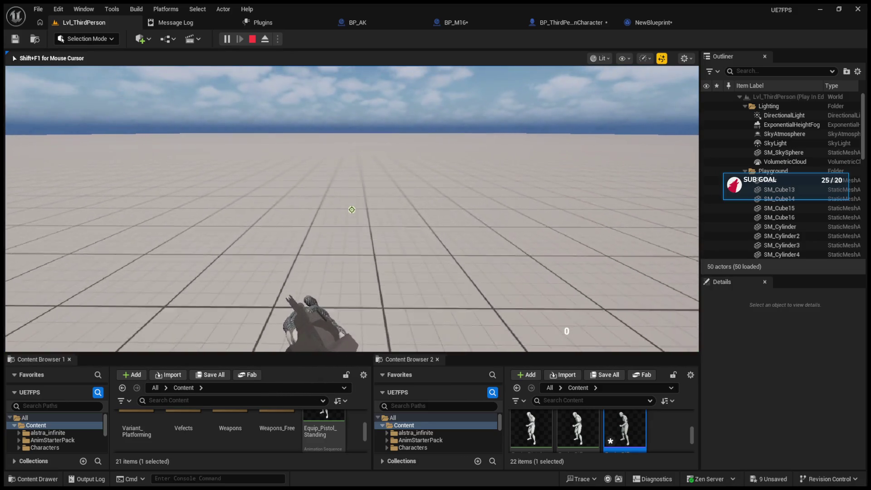
{"action": "key", "text": "w"}
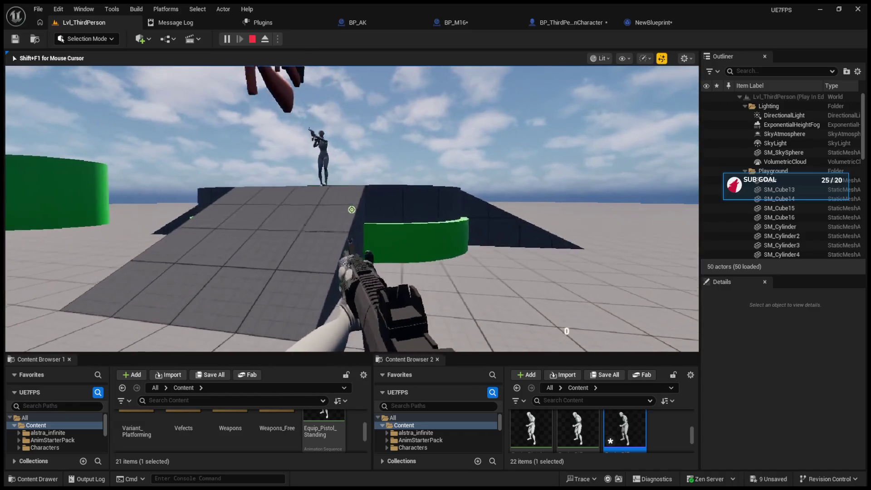
{"action": "key", "text": "w"}
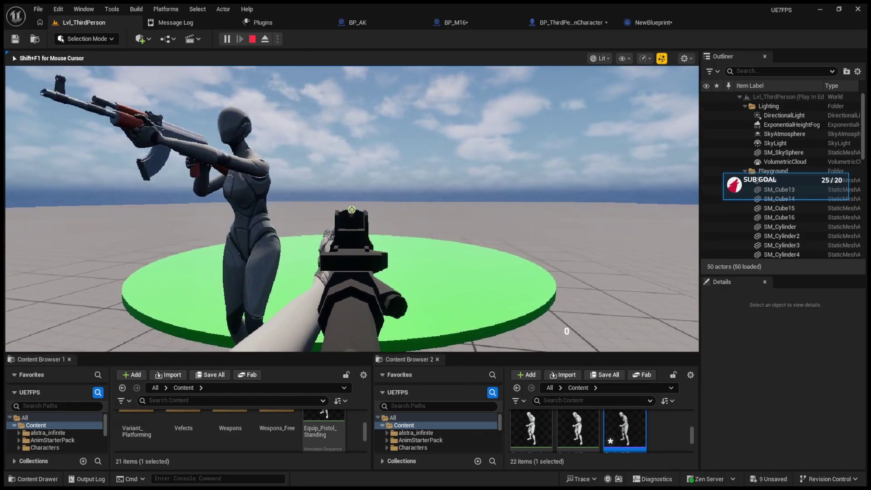
{"action": "key", "text": "s"}
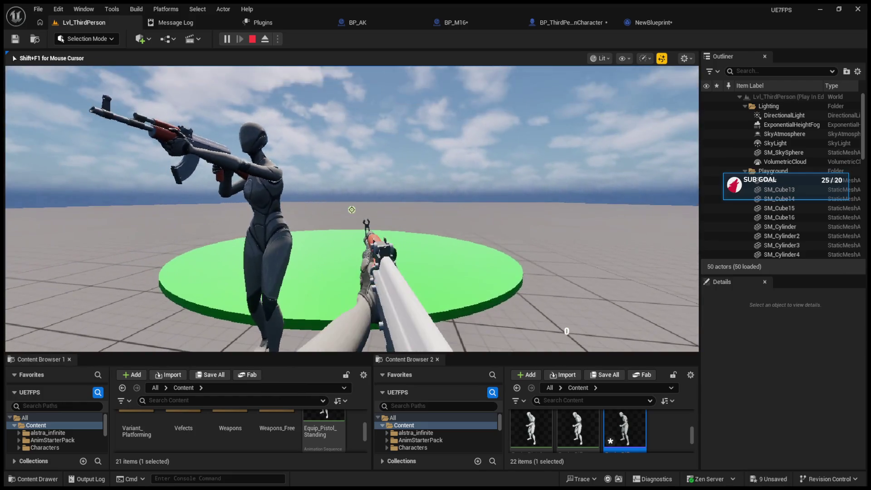
{"action": "key", "text": "w"}
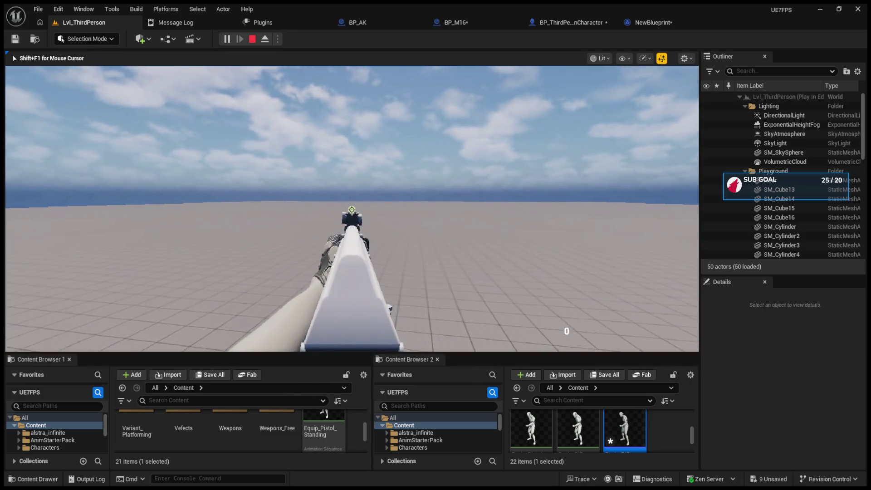
{"action": "key", "text": "a"}
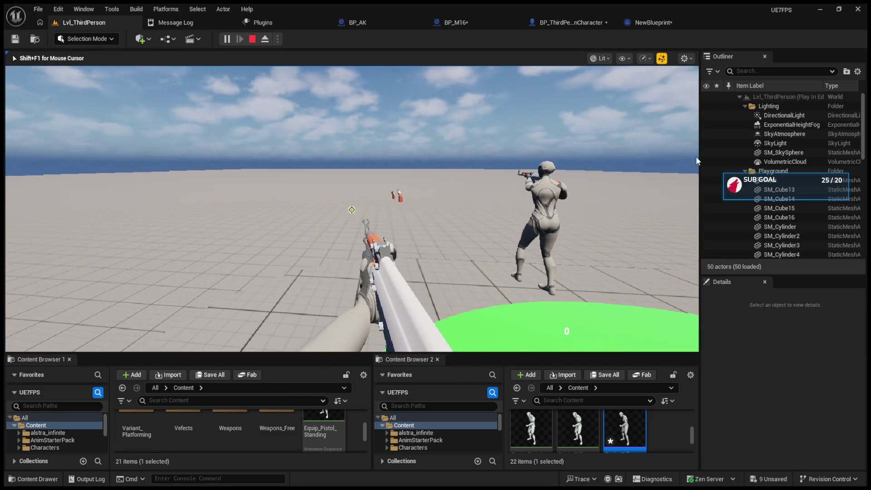
{"action": "key", "text": "Escape"}
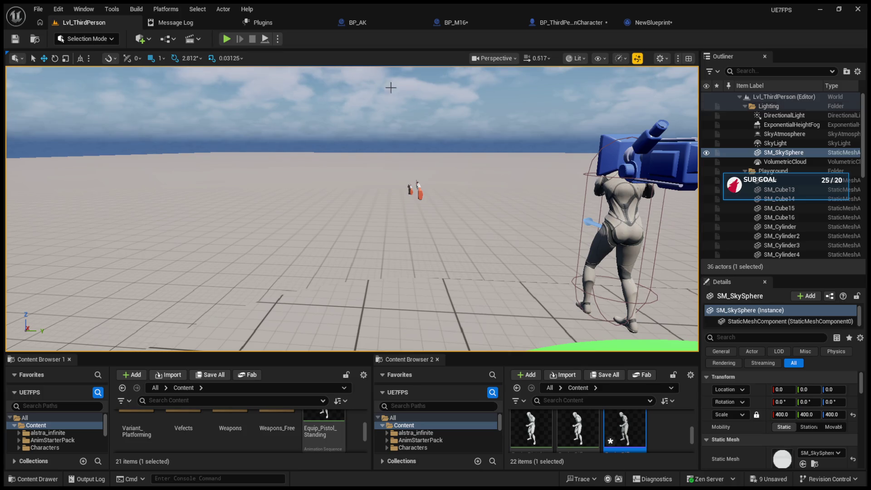
- Inspect the character EventGraph's node group around the Switch Weapons function
{"action": "left_click", "coordinate": [571, 22]}
{"action": "scroll", "coordinate": [433, 183], "scroll_direction": "down", "scroll_amount": 4}
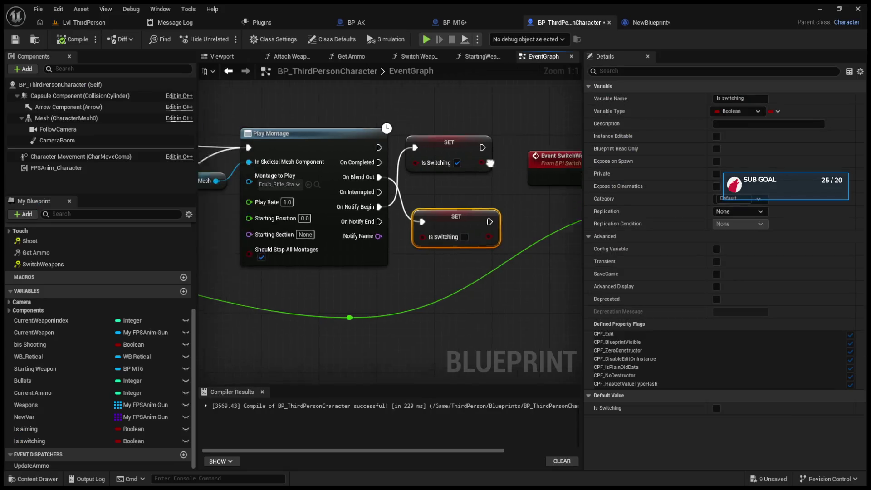
{"action": "scroll", "coordinate": [481, 177], "scroll_direction": "down", "scroll_amount": 1}
{"action": "left_click_drag", "start_coordinate": [503, 219], "coordinate": [518, 257]}
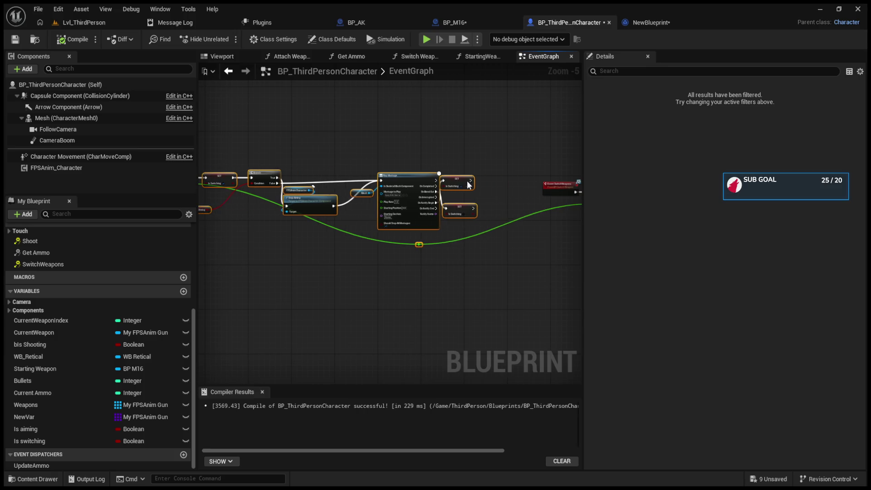
{"action": "left_click", "coordinate": [461, 181]}
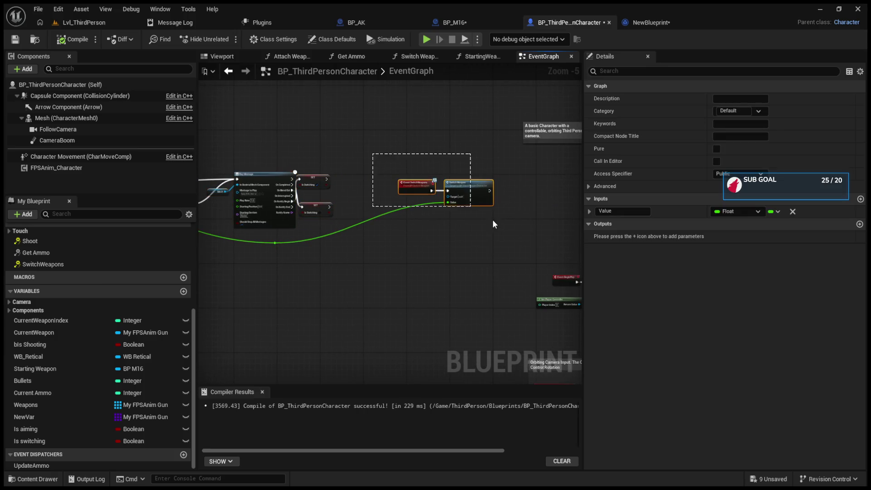
- Review the Branch and Play Montage nodes, then start a new Lvl_ThirdPerson play session
{"action": "scroll", "coordinate": [409, 189], "scroll_direction": "up", "scroll_amount": 3}
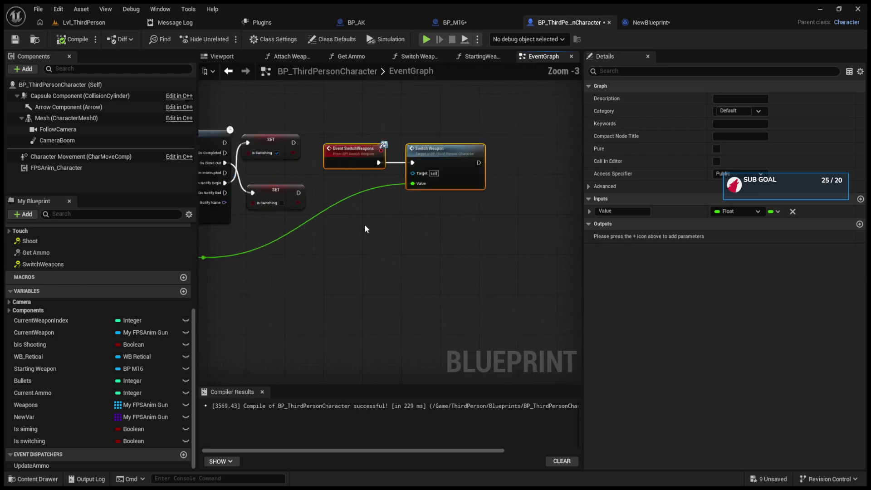
{"action": "left_click_drag", "start_coordinate": [390, 275], "coordinate": [436, 277]}
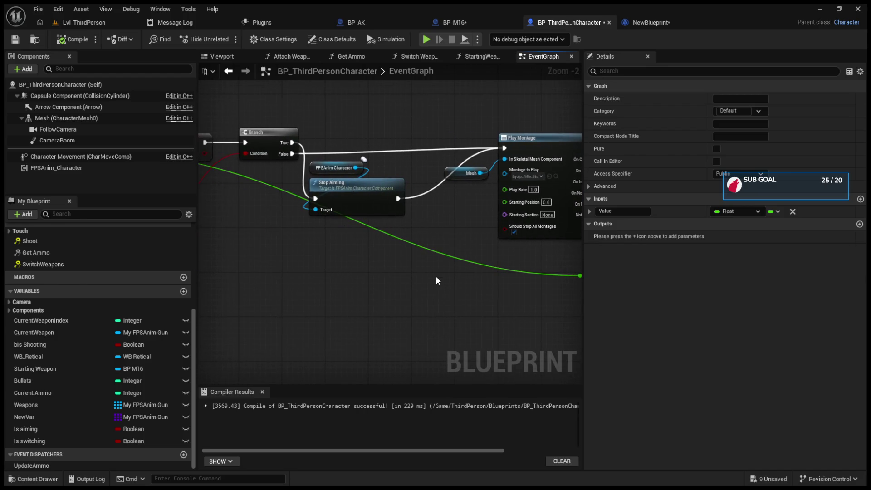
{"action": "left_click", "coordinate": [79, 21]}
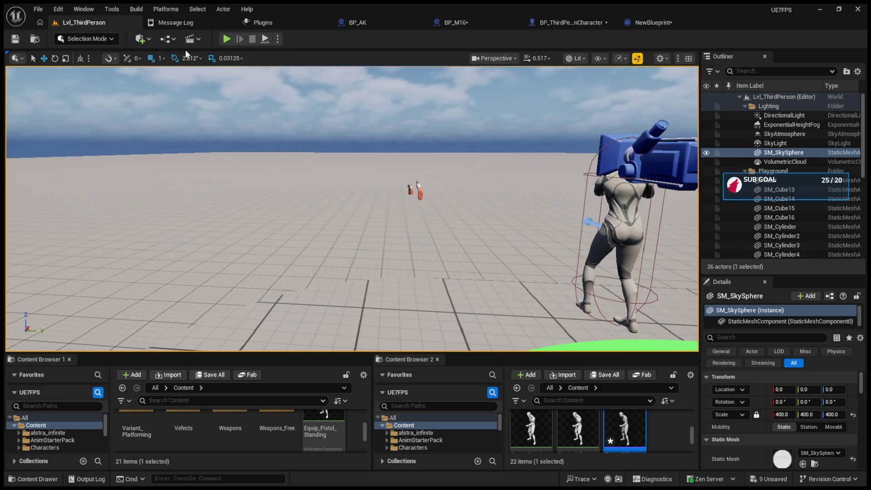
{"action": "left_click", "coordinate": [228, 39]}
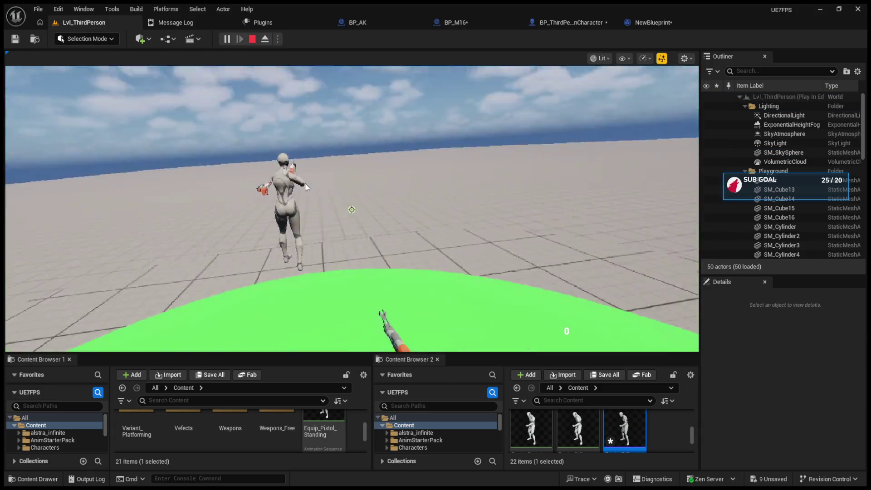
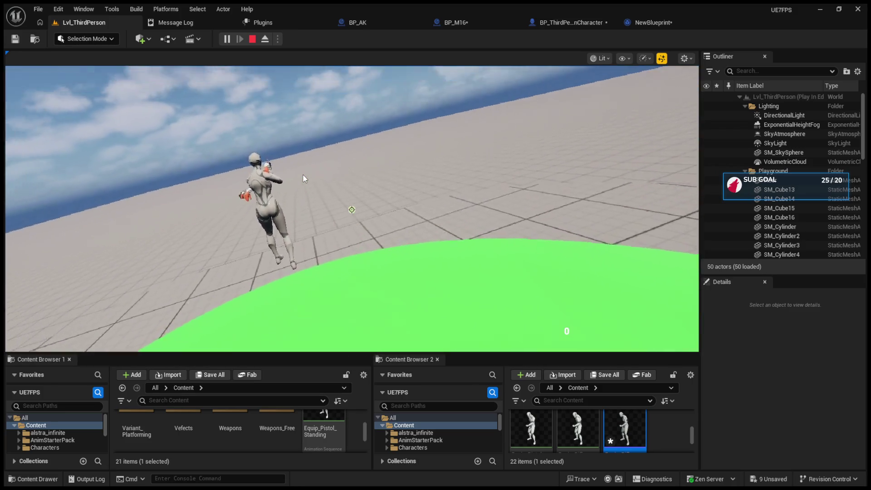
- Swap to the other rifle with key 2 during the play test, then stop playing
{"action": "key", "text": "2"}
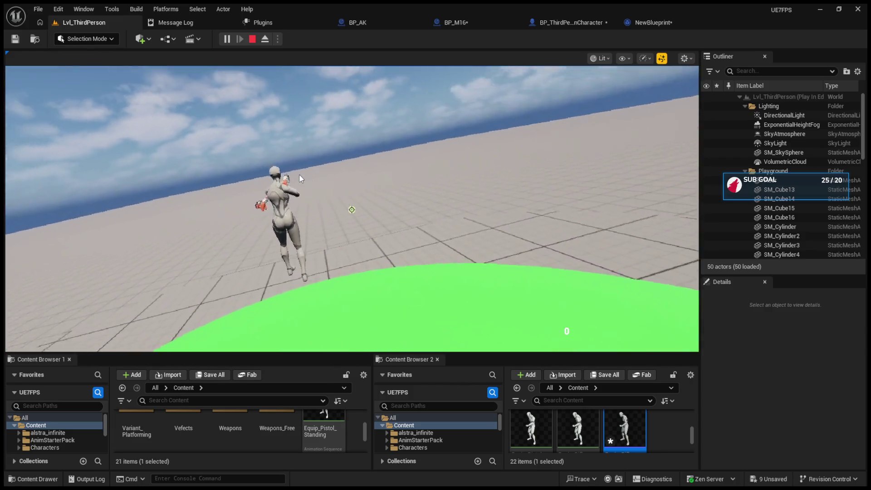
{"action": "left_click", "coordinate": [299, 179]}
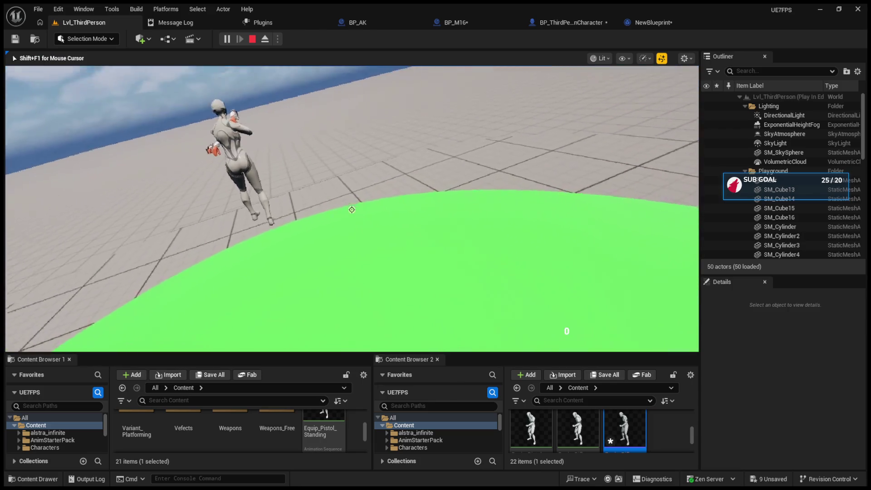
{"action": "key", "text": "Escape"}
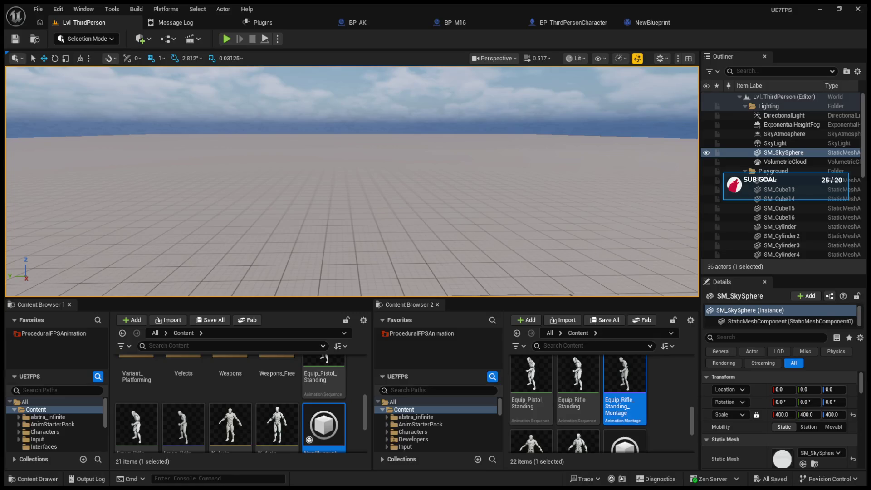
- Select the green disc SM_Cube16 and frame the viewport on it
{"action": "left_click", "coordinate": [503, 296]}
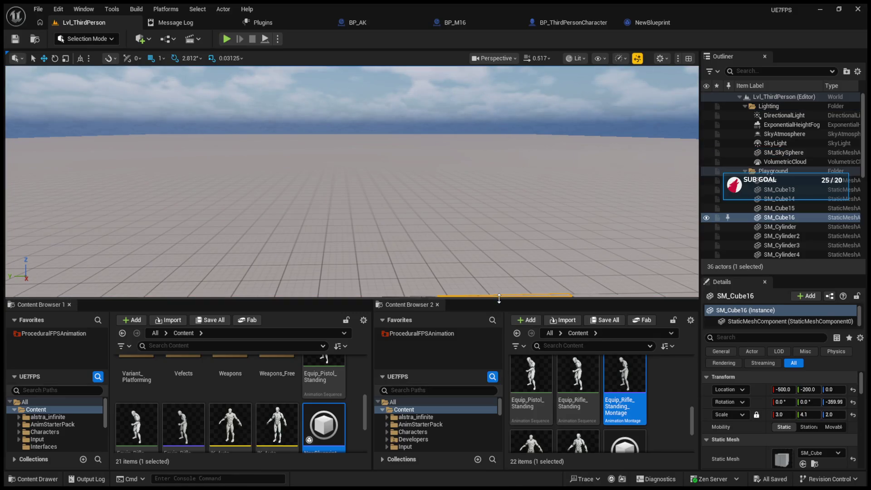
{"action": "key", "text": "f"}
{"action": "scroll", "coordinate": [393, 248], "scroll_direction": "down", "scroll_amount": 3}
- In BP_M16, look through the Default, Aiming and socket weapon settings
{"action": "left_click", "coordinate": [453, 22]}
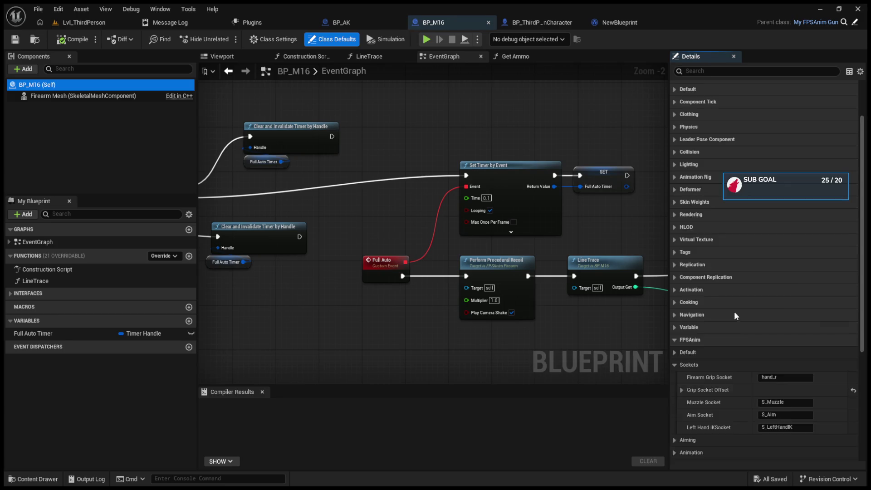
{"action": "scroll", "coordinate": [737, 316], "scroll_direction": "down", "scroll_amount": 3}
{"action": "left_click", "coordinate": [675, 290]}
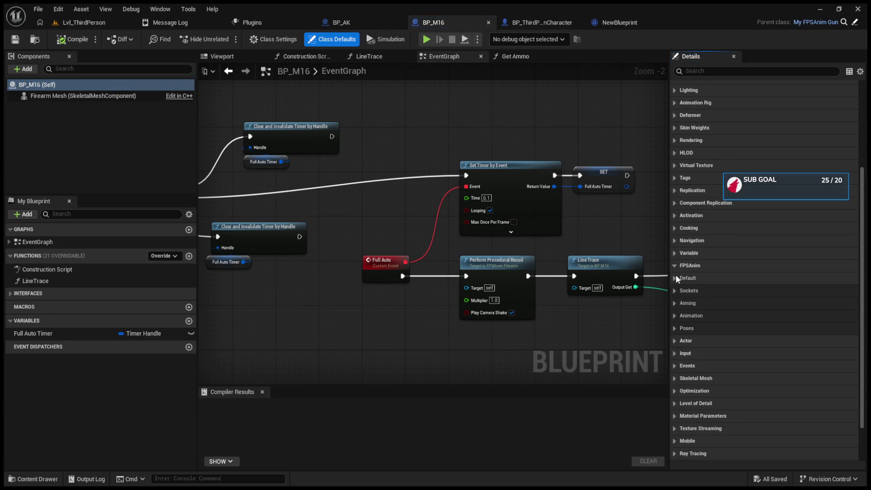
{"action": "left_click", "coordinate": [676, 278]}
{"action": "left_click", "coordinate": [674, 278]}
{"action": "left_click", "coordinate": [675, 289]}
{"action": "left_click", "coordinate": [675, 289]}
{"action": "left_click", "coordinate": [676, 303]}
{"action": "left_click", "coordinate": [673, 292]}
{"action": "left_click", "coordinate": [673, 292]}
{"action": "left_click", "coordinate": [675, 303]}
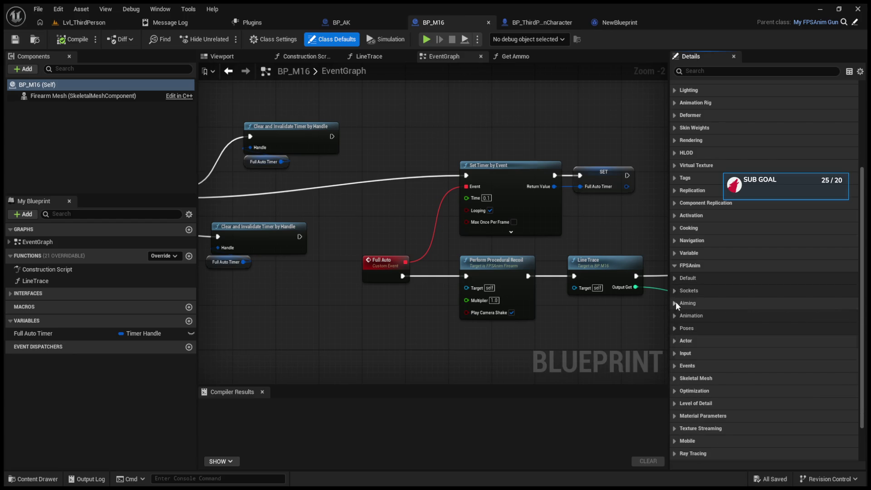
- Under Animation, review sway and pose settings and set Shake Curve to C_M4_Shake
{"action": "left_click", "coordinate": [674, 327]}
{"action": "left_click", "coordinate": [674, 328]}
{"action": "left_click", "coordinate": [674, 315]}
{"action": "left_click", "coordinate": [682, 327]}
{"action": "left_click", "coordinate": [684, 329]}
{"action": "left_click", "coordinate": [684, 341]}
{"action": "left_click", "coordinate": [684, 341]}
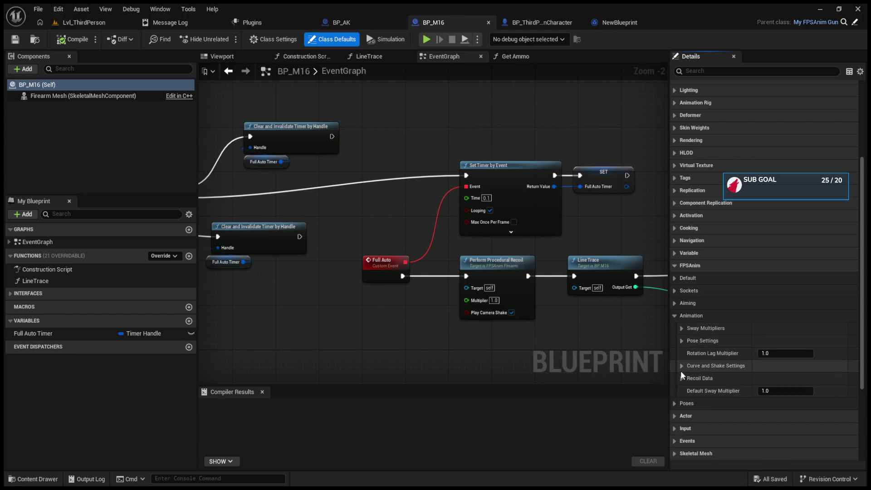
{"action": "left_click", "coordinate": [681, 365]}
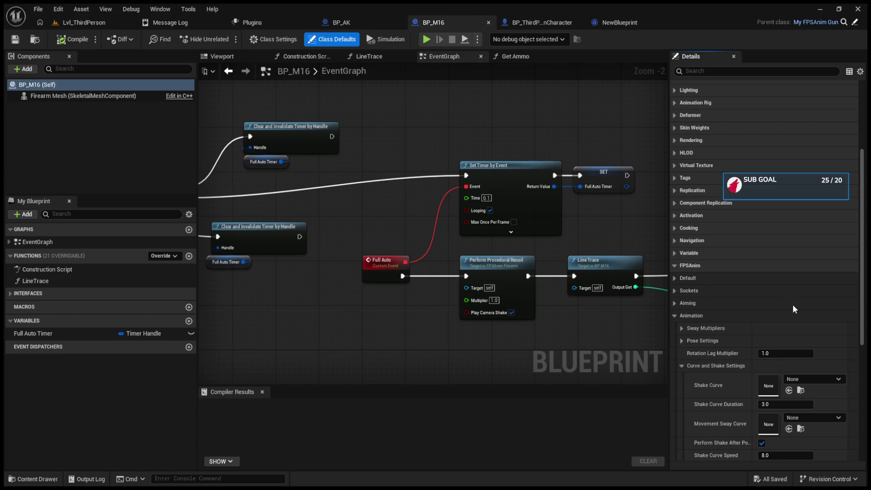
{"action": "left_click", "coordinate": [788, 390]}
{"action": "left_click", "coordinate": [682, 365]}
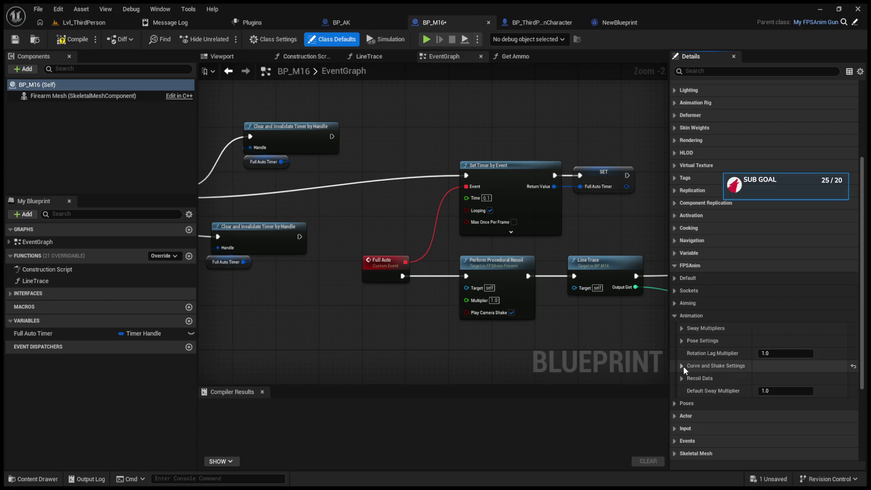
{"action": "left_click", "coordinate": [67, 26]}
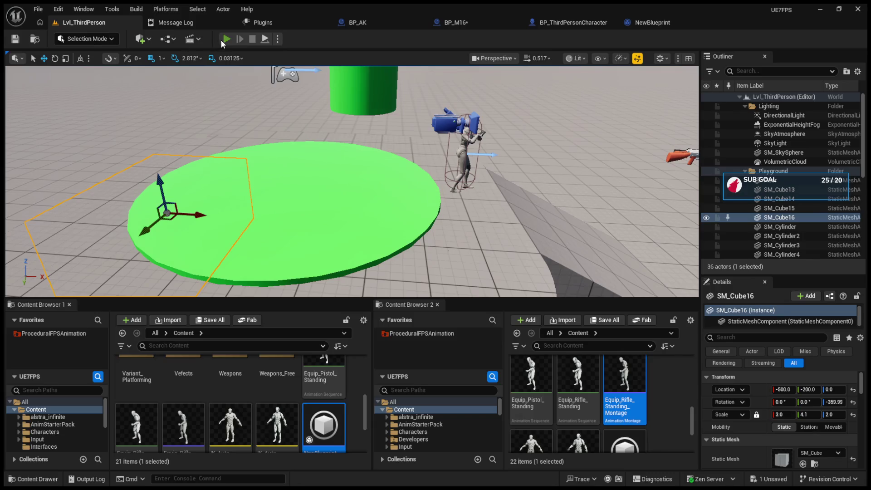
- After a quick play test, clear BP_M16's Shake Curve to None and assign the example movement sway curve
{"action": "left_click", "coordinate": [225, 39]}
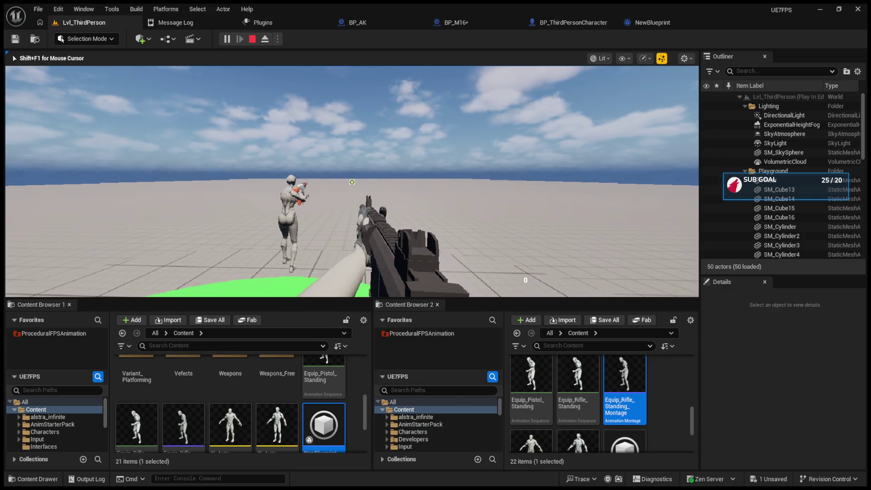
{"action": "key", "text": "shift+F1"}
{"action": "left_click", "coordinate": [498, 22]}
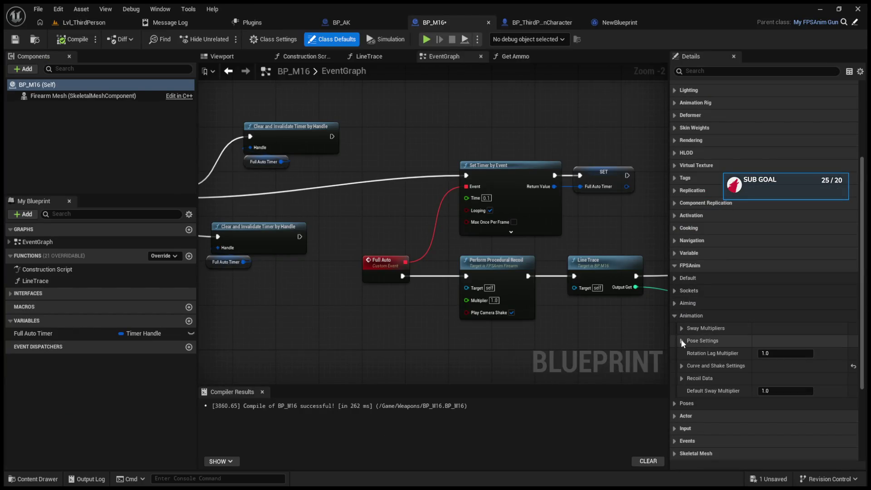
{"action": "left_click", "coordinate": [682, 364]}
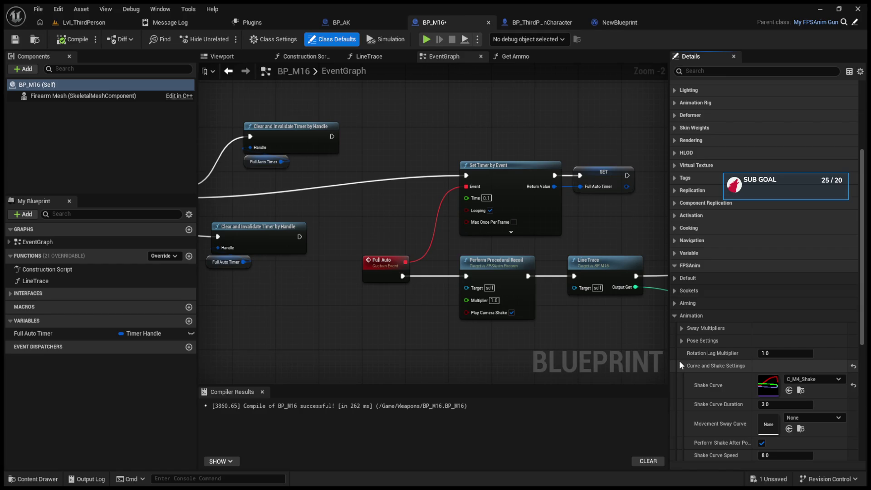
{"action": "left_click", "coordinate": [853, 388]}
{"action": "scroll", "coordinate": [800, 376], "scroll_direction": "down", "scroll_amount": 2}
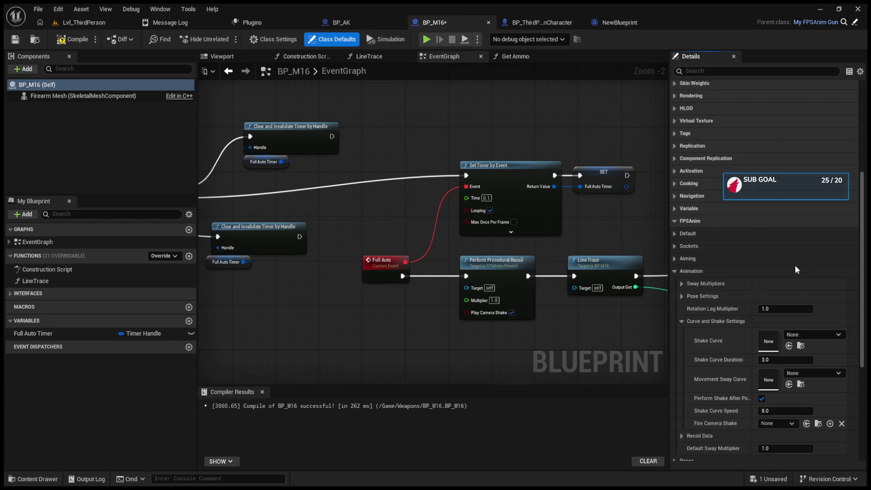
{"action": "key", "text": "ctrl+v"}
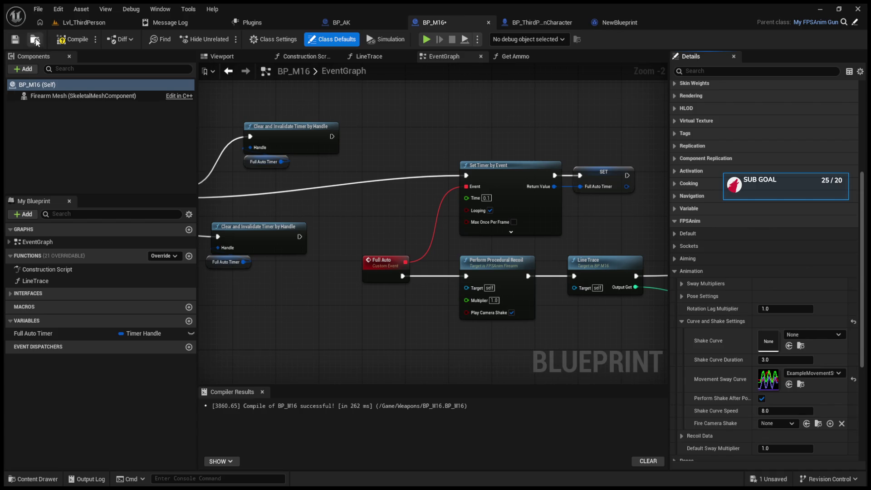
- Play-test the new sway curve, then stop and bring up the NewBlueprint graph
{"action": "key", "text": "alt+p"}
{"action": "left_click", "coordinate": [307, 191]}
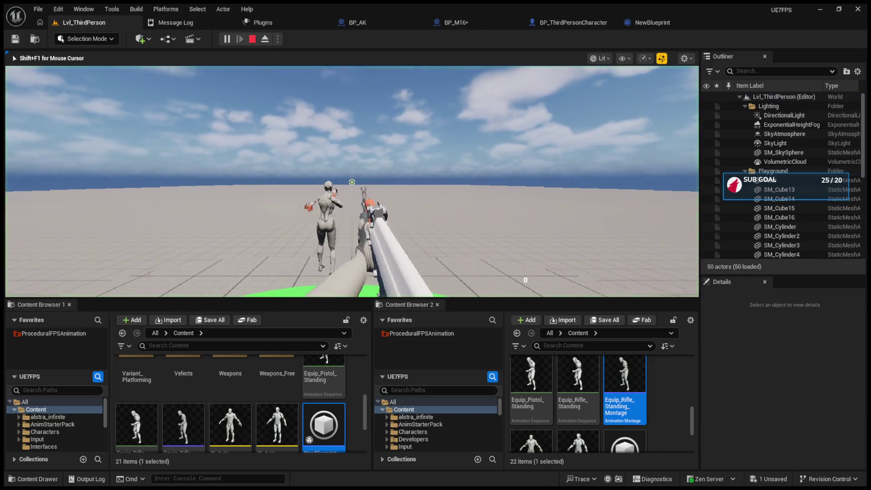
{"action": "scroll", "coordinate": [351, 182], "scroll_direction": "up", "scroll_amount": 1}
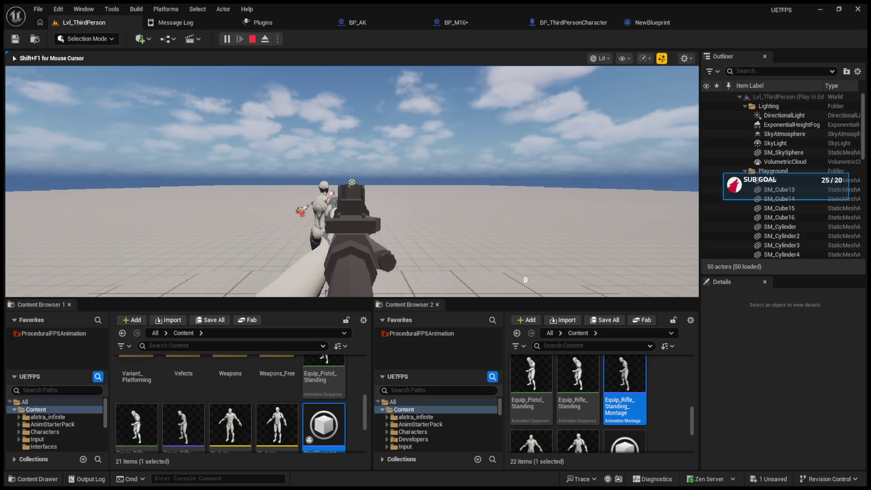
{"action": "key", "text": "Escape"}
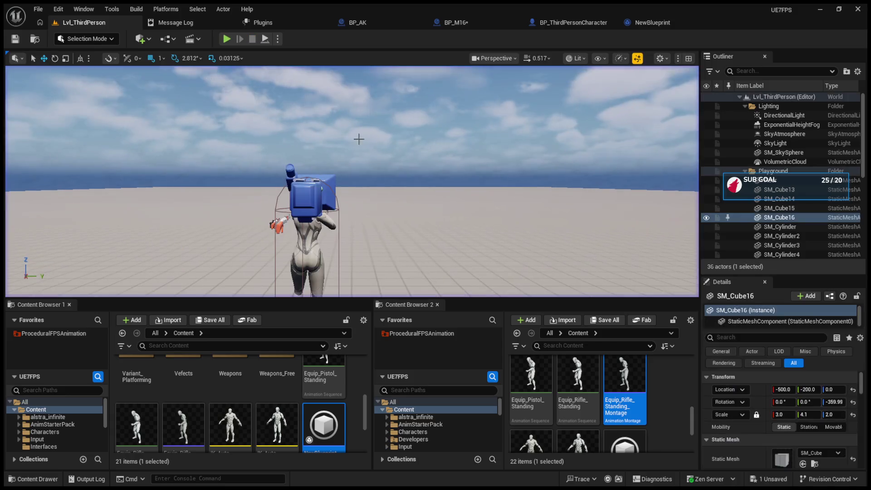
{"action": "left_click", "coordinate": [698, 20]}
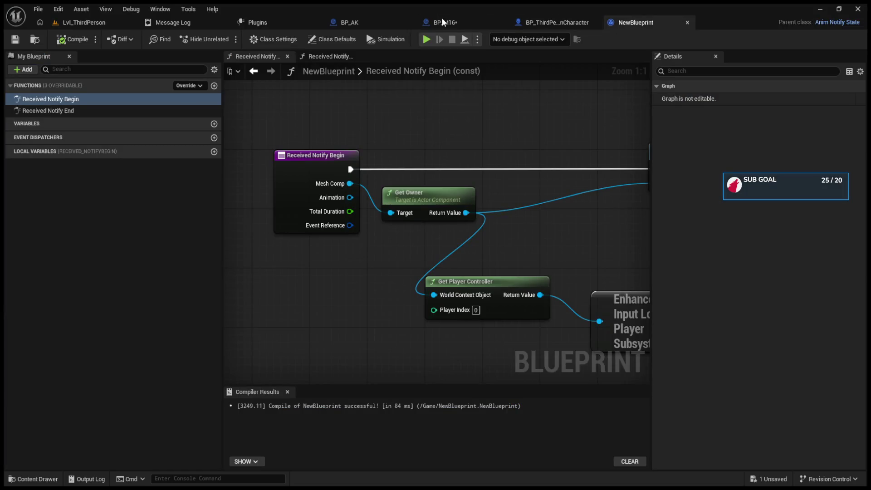
- From BP_M16, open the ExampleMovementSway curve asset for editing
{"action": "left_click", "coordinate": [454, 22]}
{"action": "left_click", "coordinate": [801, 384]}
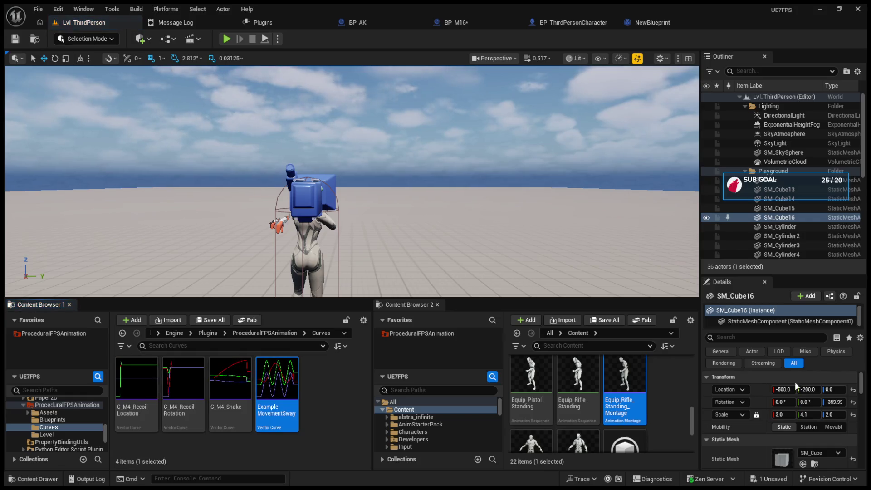
{"action": "double_click", "coordinate": [298, 390]}
{"action": "scroll", "coordinate": [434, 307], "scroll_direction": "down", "scroll_amount": 5}
- Experiment with lowering red and green curve keys, then undo back to the original sine wave
{"action": "left_click_drag", "start_coordinate": [458, 216], "coordinate": [521, 263]}
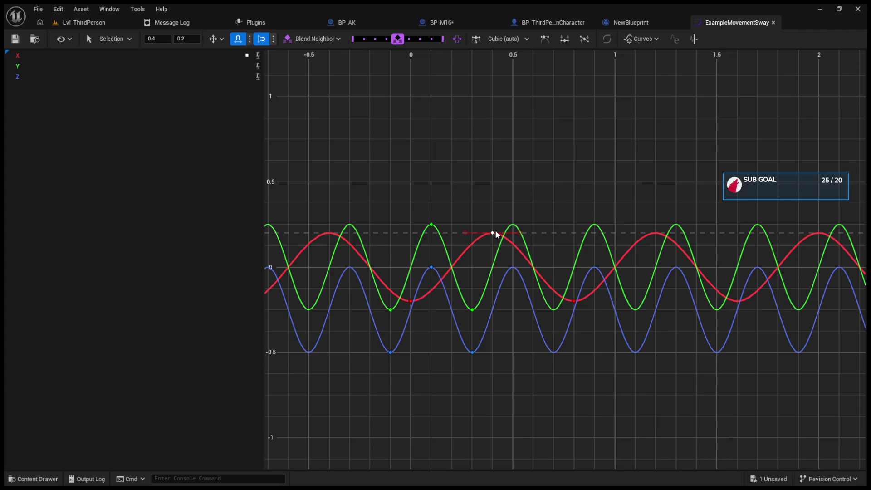
{"action": "left_click_drag", "start_coordinate": [494, 235], "coordinate": [498, 289]}
{"action": "left_click", "coordinate": [510, 234]}
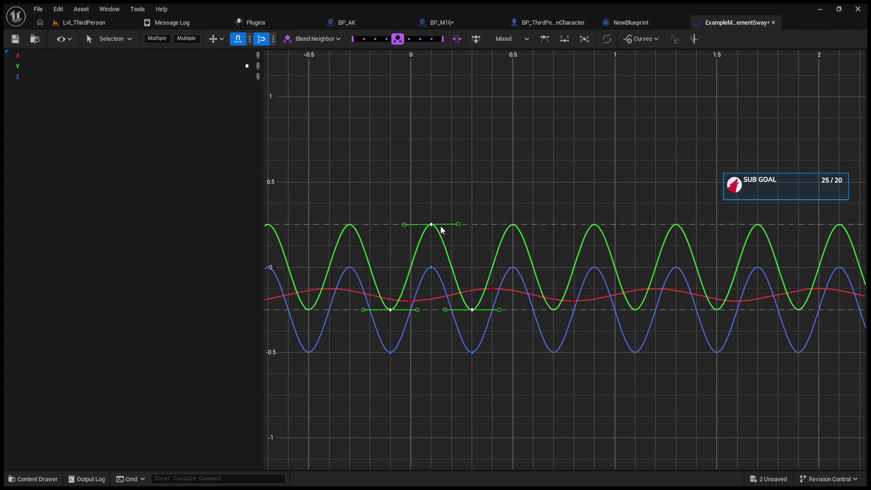
{"action": "mouse_move", "coordinate": [434, 229]}
{"action": "left_mouse_down"}
{"action": "mouse_move", "coordinate": [435, 279]}
{"action": "mouse_move", "coordinate": [436, 233]}
{"action": "left_mouse_up"}
{"action": "left_click_drag", "start_coordinate": [473, 312], "coordinate": [467, 254]}
{"action": "left_click_drag", "start_coordinate": [430, 224], "coordinate": [435, 294]}
{"action": "left_click", "coordinate": [390, 311], "text": "shift"}
{"action": "left_click_drag", "start_coordinate": [389, 311], "coordinate": [385, 272]}
{"action": "key", "text": "ctrl+z"}
{"action": "key", "text": "ctrl+z"}
{"action": "key", "text": "ctrl+z"}
{"action": "key", "text": "ctrl+y"}
{"action": "key", "text": "ctrl+y"}
{"action": "key", "text": "ctrl+z"}
{"action": "key", "text": "ctrl+z"}
{"action": "key", "text": "ctrl+y"}
{"action": "key", "text": "ctrl+z"}
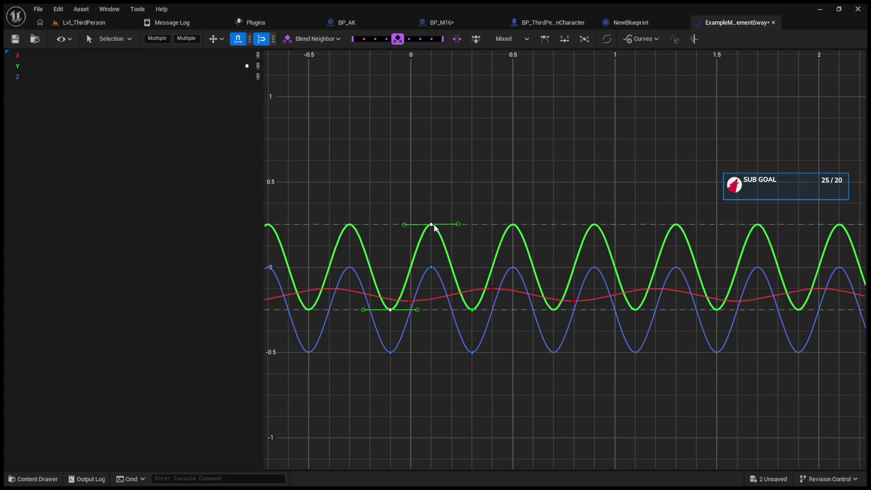
- Reshape the green curve, moving its keys to 0 and 0.125
{"action": "left_click", "coordinate": [473, 309]}
{"action": "left_click_drag", "start_coordinate": [474, 310], "coordinate": [472, 225]}
{"action": "left_click", "coordinate": [390, 310]}
{"action": "mouse_move", "coordinate": [392, 298]}
{"action": "left_mouse_down"}
{"action": "mouse_move", "coordinate": [392, 232]}
{"action": "mouse_move", "coordinate": [394, 241]}
{"action": "left_mouse_up"}
{"action": "left_click_drag", "start_coordinate": [472, 225], "coordinate": [472, 245]}
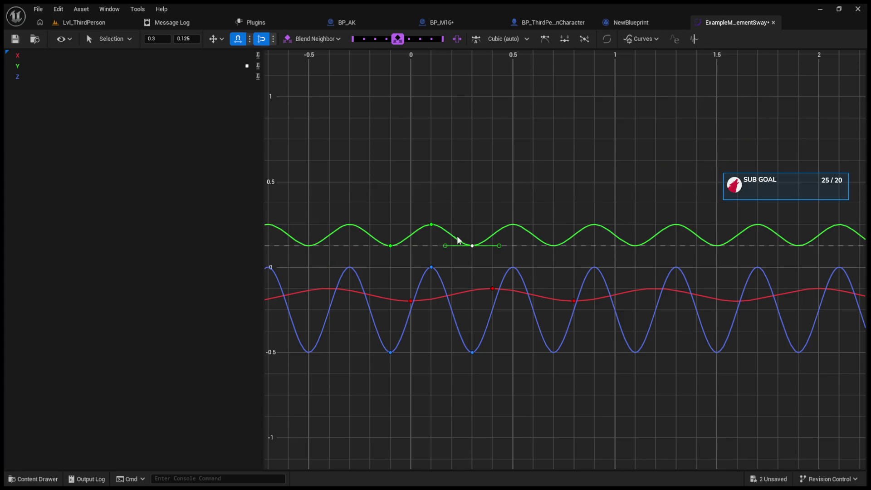
{"action": "mouse_move", "coordinate": [432, 225]}
{"action": "left_mouse_down"}
{"action": "mouse_move", "coordinate": [431, 306]}
{"action": "mouse_move", "coordinate": [433, 268]}
{"action": "left_mouse_up"}
{"action": "left_click", "coordinate": [448, 282]}
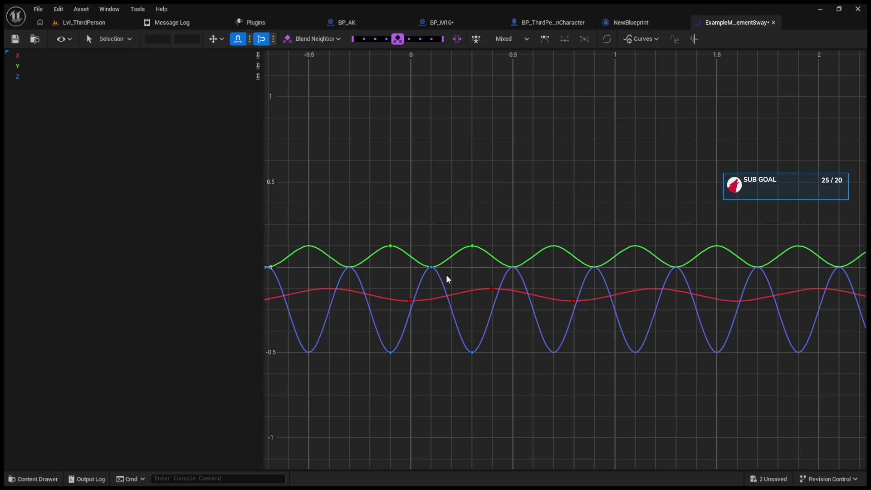
- Try raising red curve keys toward zero, then undo those moves
{"action": "left_click_drag", "start_coordinate": [492, 288], "coordinate": [492, 268]}
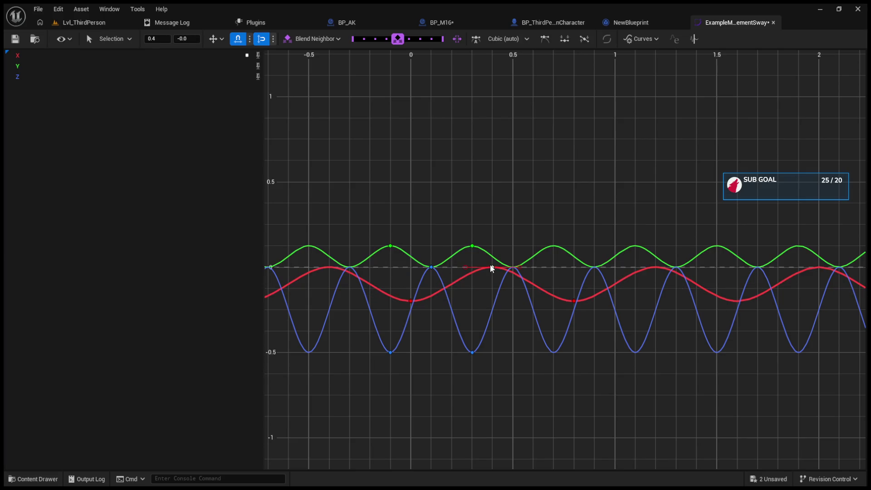
{"action": "mouse_move", "coordinate": [409, 301]}
{"action": "left_mouse_down"}
{"action": "mouse_move", "coordinate": [410, 277]}
{"action": "mouse_move", "coordinate": [414, 305]}
{"action": "mouse_move", "coordinate": [416, 293]}
{"action": "mouse_move", "coordinate": [429, 307]}
{"action": "left_mouse_up"}
{"action": "key", "text": "ctrl+z"}
{"action": "key", "text": "ctrl+z"}
{"action": "key", "text": "ctrl+z"}
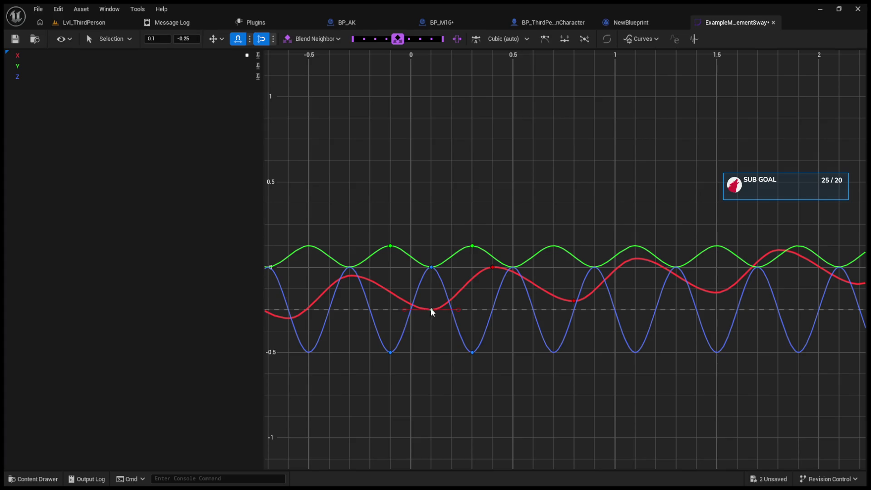
{"action": "key", "text": "ctrl+z"}
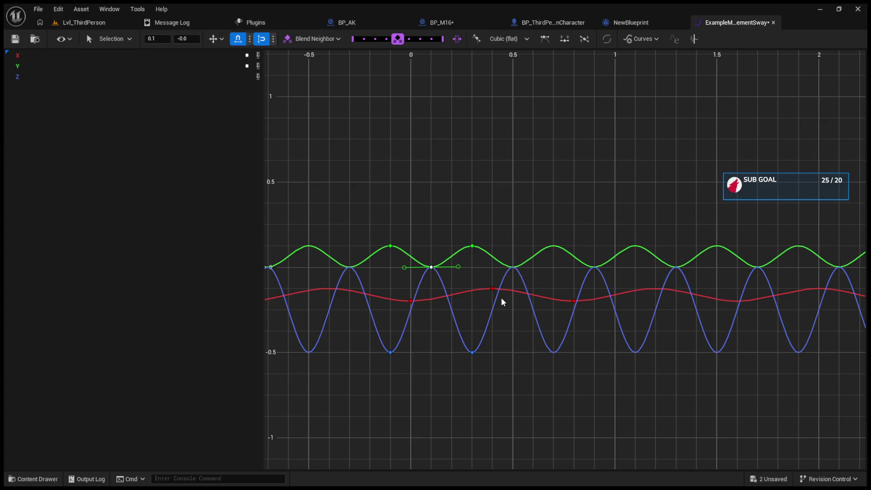
- Try shifting and re-tangenting the blue curve keys, then restore them to automatic tangents
{"action": "left_click", "coordinate": [442, 290]}
{"action": "mouse_move", "coordinate": [475, 358]}
{"action": "left_mouse_down"}
{"action": "mouse_move", "coordinate": [470, 334]}
{"action": "mouse_move", "coordinate": [472, 352]}
{"action": "left_mouse_up"}
{"action": "mouse_move", "coordinate": [431, 269]}
{"action": "left_mouse_down"}
{"action": "mouse_move", "coordinate": [434, 292]}
{"action": "mouse_move", "coordinate": [432, 277]}
{"action": "left_mouse_up"}
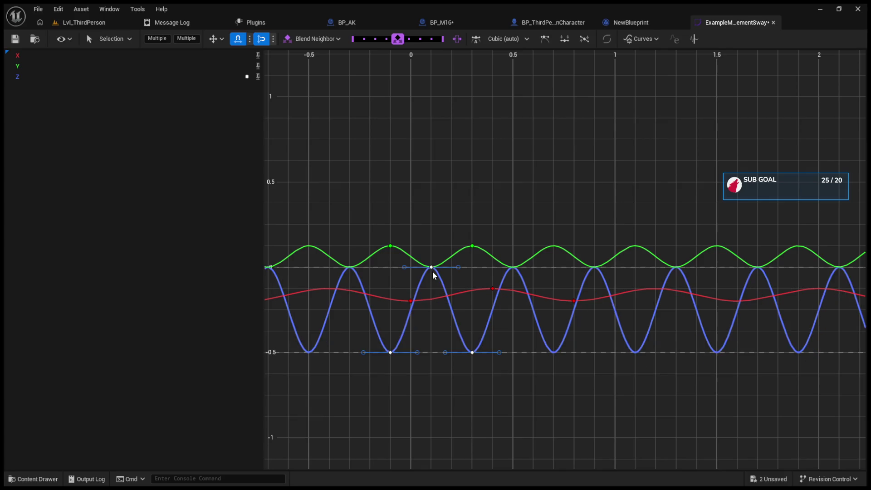
{"action": "left_click_drag", "start_coordinate": [395, 352], "coordinate": [391, 322]}
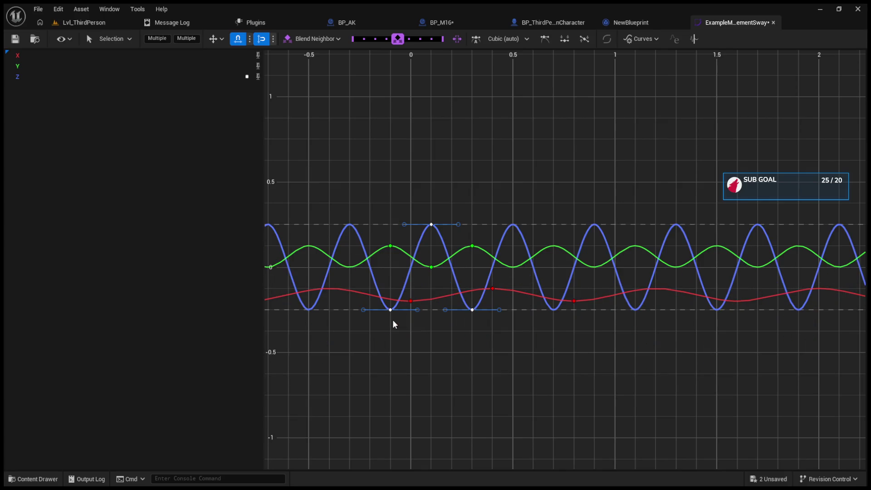
{"action": "mouse_move", "coordinate": [431, 252]}
{"action": "left_mouse_down"}
{"action": "mouse_move", "coordinate": [431, 282]}
{"action": "mouse_move", "coordinate": [431, 226]}
{"action": "left_mouse_up"}
{"action": "key", "text": "2"}
{"action": "mouse_move", "coordinate": [498, 316]}
{"action": "left_mouse_down"}
{"action": "mouse_move", "coordinate": [490, 363]}
{"action": "mouse_move", "coordinate": [491, 298]}
{"action": "mouse_move", "coordinate": [499, 309]}
{"action": "mouse_move", "coordinate": [482, 295]}
{"action": "mouse_move", "coordinate": [472, 311]}
{"action": "mouse_move", "coordinate": [477, 358]}
{"action": "left_mouse_up"}
{"action": "key", "text": "1"}
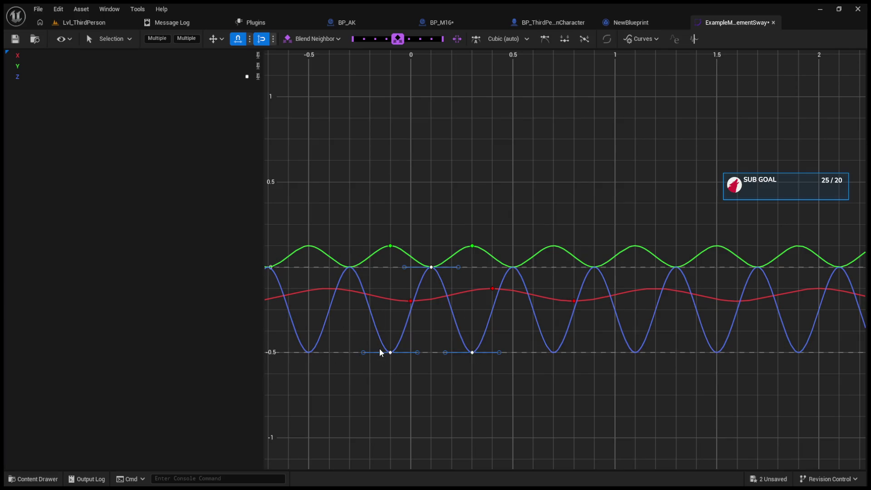
- Raise the Z channel keys to 0 to flatten the blue curve, and save the asset
{"action": "left_click", "coordinate": [29, 78]}
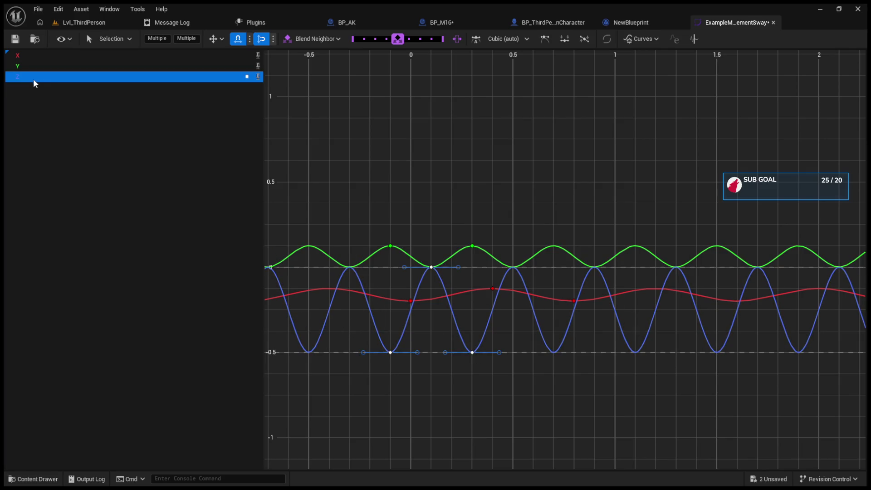
{"action": "left_click", "coordinate": [247, 78]}
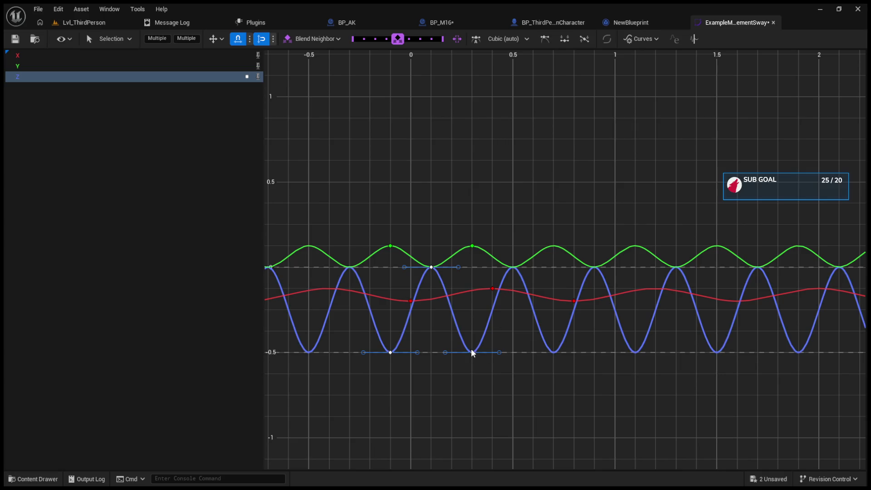
{"action": "left_click_drag", "start_coordinate": [472, 353], "coordinate": [470, 272]}
{"action": "left_click_drag", "start_coordinate": [390, 354], "coordinate": [393, 275]}
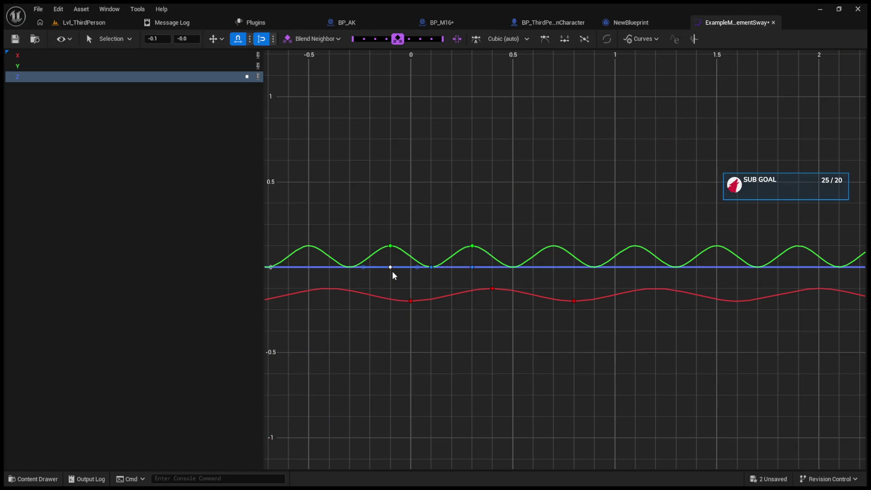
{"action": "left_click", "coordinate": [15, 38]}
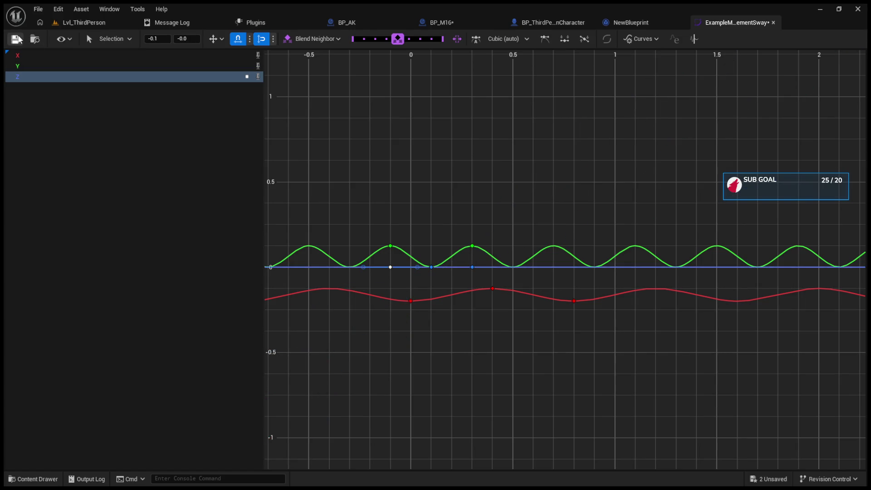
{"action": "left_click", "coordinate": [73, 24]}
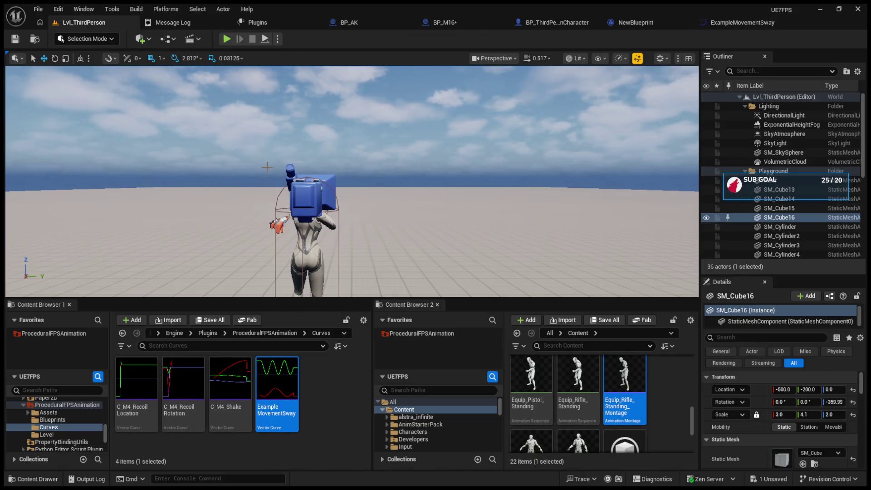
- Play-test scrolling between the M16 and AK, then stop
{"action": "left_click", "coordinate": [227, 39]}
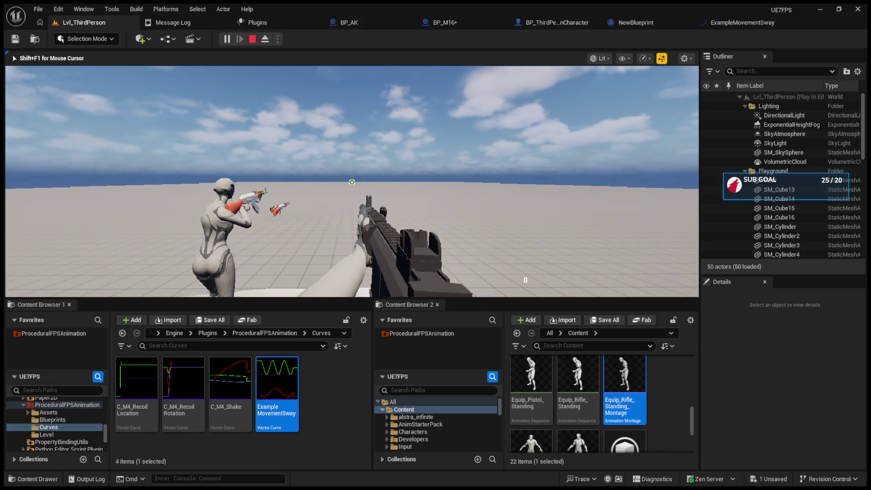
{"action": "scroll", "coordinate": [352, 181], "scroll_direction": "up", "scroll_amount": 1}
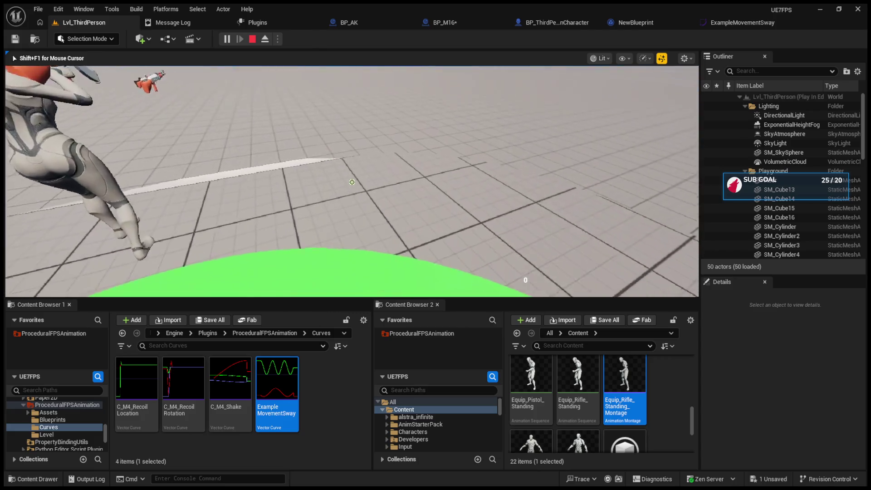
{"action": "scroll", "coordinate": [352, 182], "scroll_direction": "down", "scroll_amount": 1}
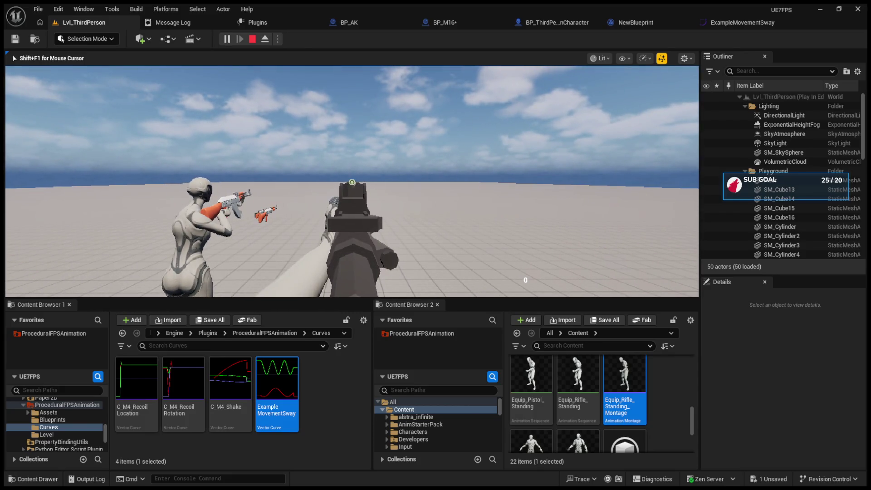
{"action": "key", "text": "Escape"}
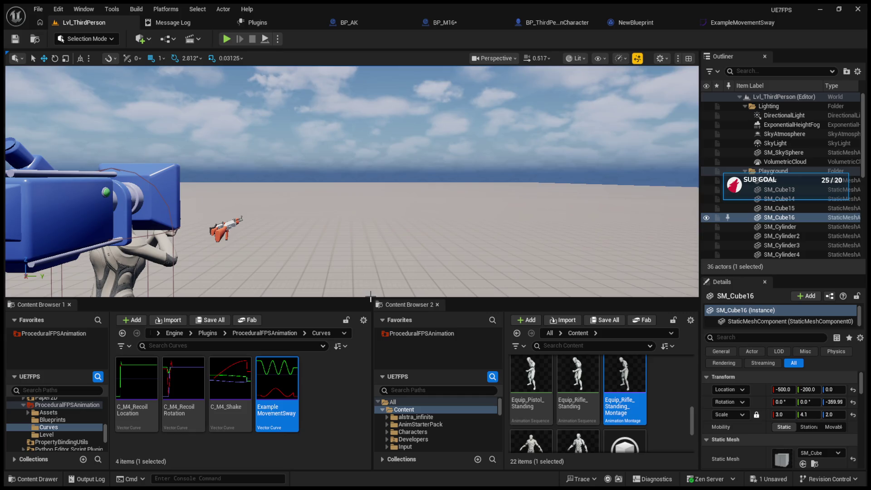
- With a larger viewport, play again aiming down sights with both rifles, then reopen ExampleMovementSway
{"action": "left_click_drag", "start_coordinate": [370, 297], "coordinate": [378, 438]}
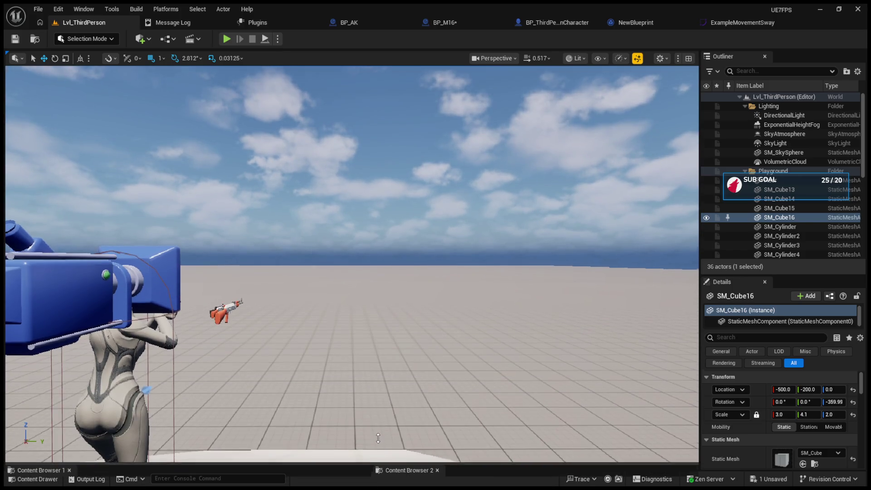
{"action": "left_click", "coordinate": [226, 38]}
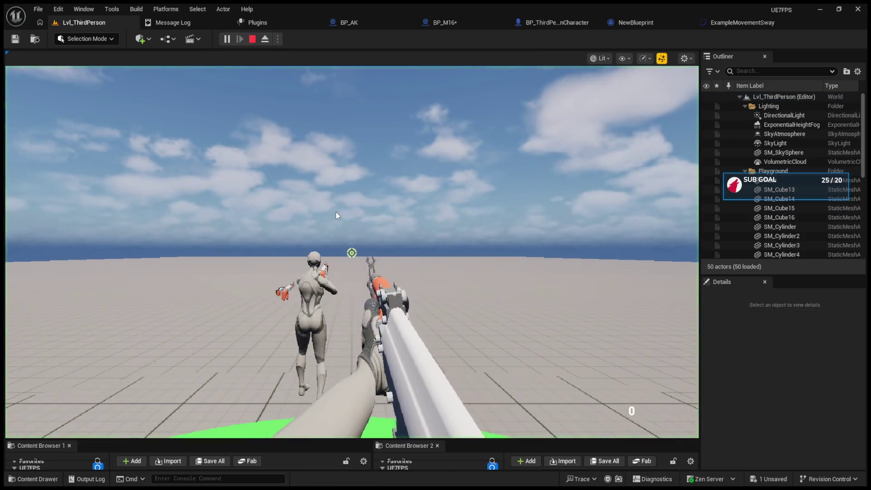
{"action": "scroll", "coordinate": [336, 214], "scroll_direction": "up", "scroll_amount": 1}
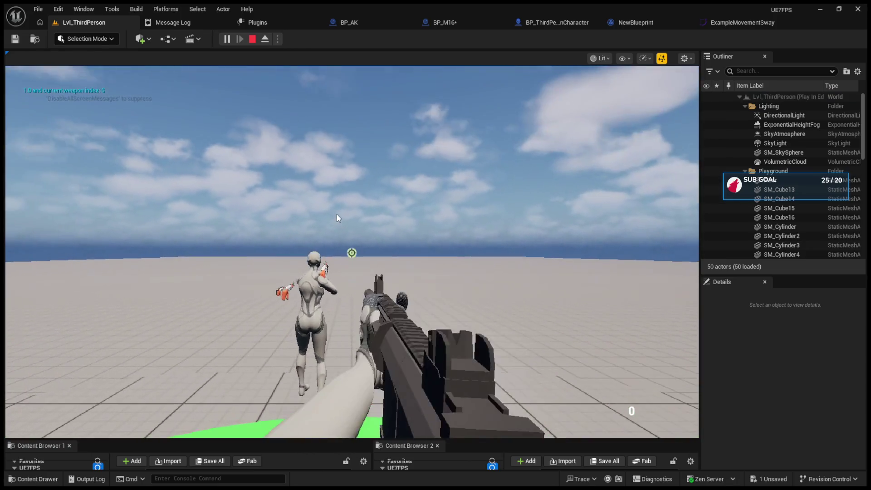
{"action": "right_click", "coordinate": [336, 214]}
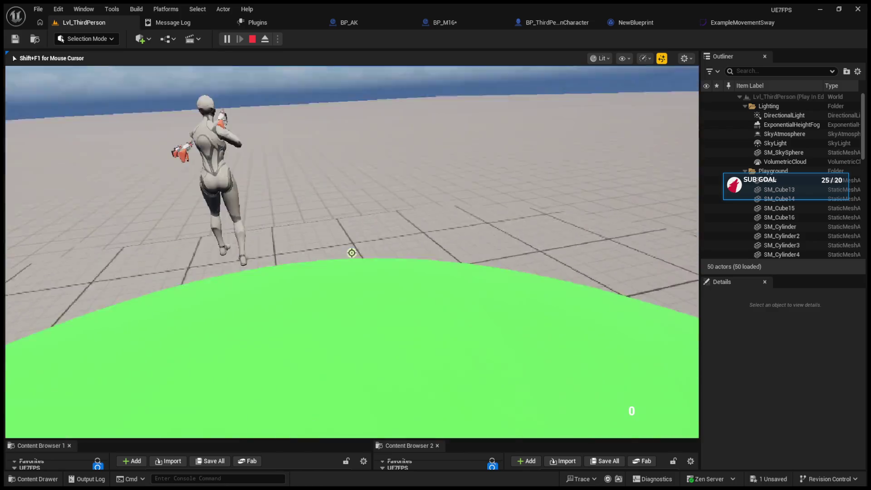
{"action": "scroll", "coordinate": [352, 252], "scroll_direction": "down", "scroll_amount": 1}
{"action": "right_click", "coordinate": [352, 253]}
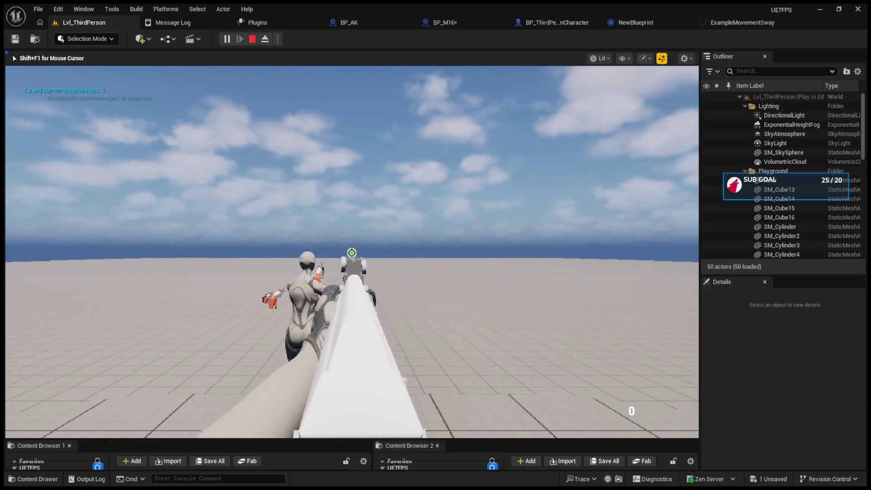
{"action": "scroll", "coordinate": [351, 252], "scroll_direction": "up", "scroll_amount": 1}
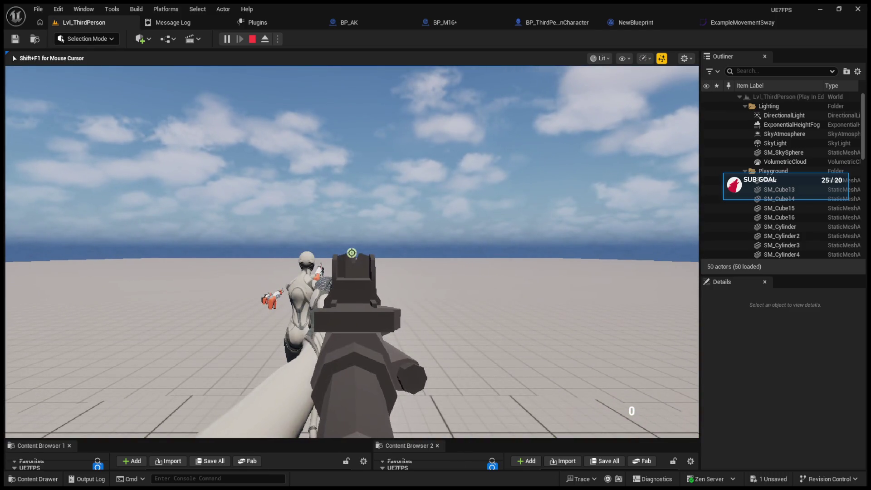
{"action": "key", "text": "Escape"}
{"action": "left_click_drag", "start_coordinate": [429, 437], "coordinate": [369, 194]}
{"action": "double_click", "coordinate": [294, 290]}
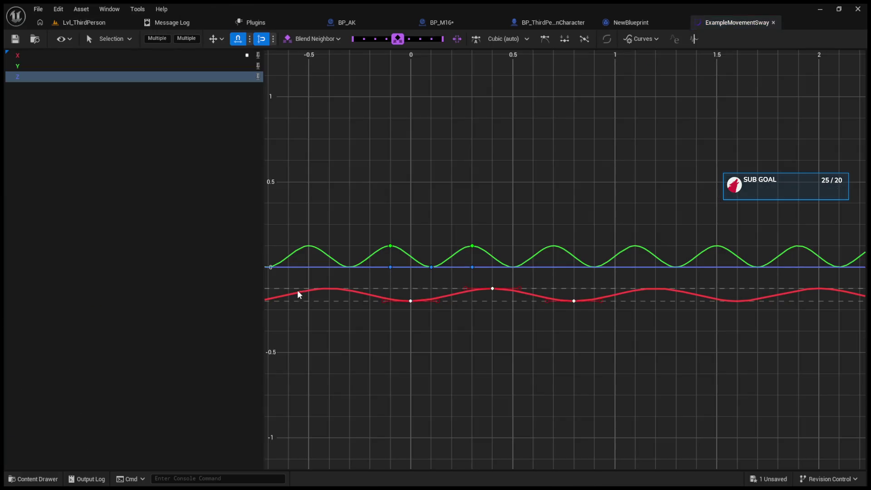
- Raise all red X channel keys, including the one at 0.9, onto the zero line
{"action": "left_click_drag", "start_coordinate": [491, 293], "coordinate": [493, 269]}
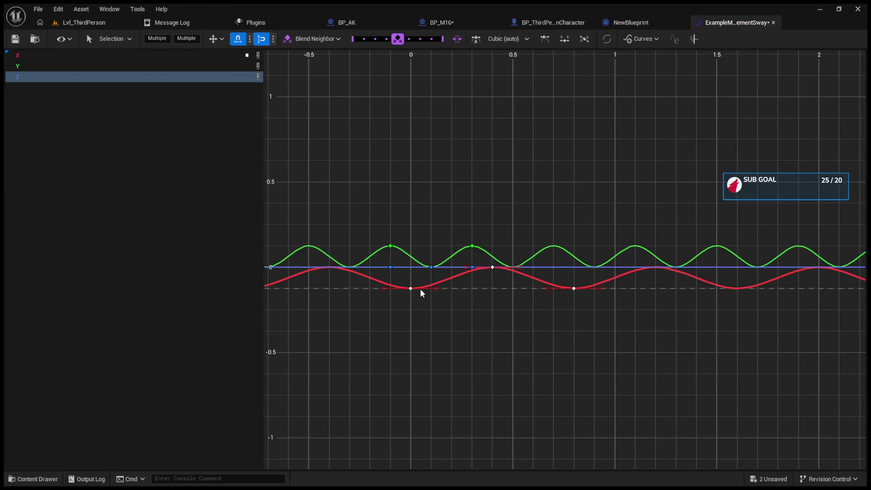
{"action": "mouse_move", "coordinate": [410, 292]}
{"action": "left_mouse_down"}
{"action": "mouse_move", "coordinate": [413, 276]}
{"action": "mouse_move", "coordinate": [414, 287]}
{"action": "left_mouse_up"}
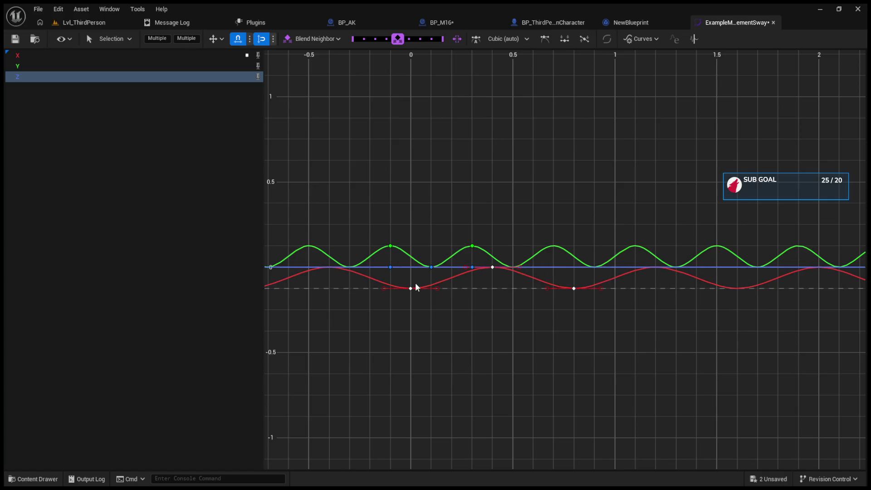
{"action": "left_click", "coordinate": [593, 288]}
{"action": "left_click_drag", "start_coordinate": [607, 290], "coordinate": [606, 272]}
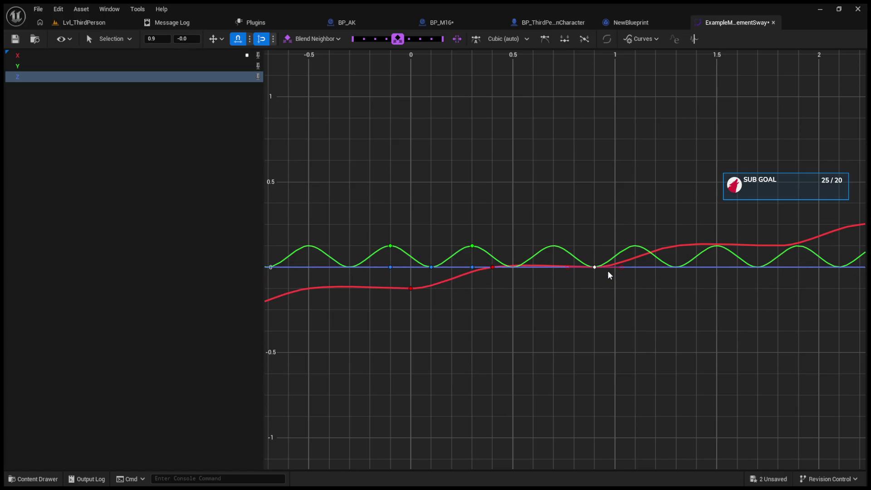
{"action": "left_click_drag", "start_coordinate": [408, 291], "coordinate": [399, 276]}
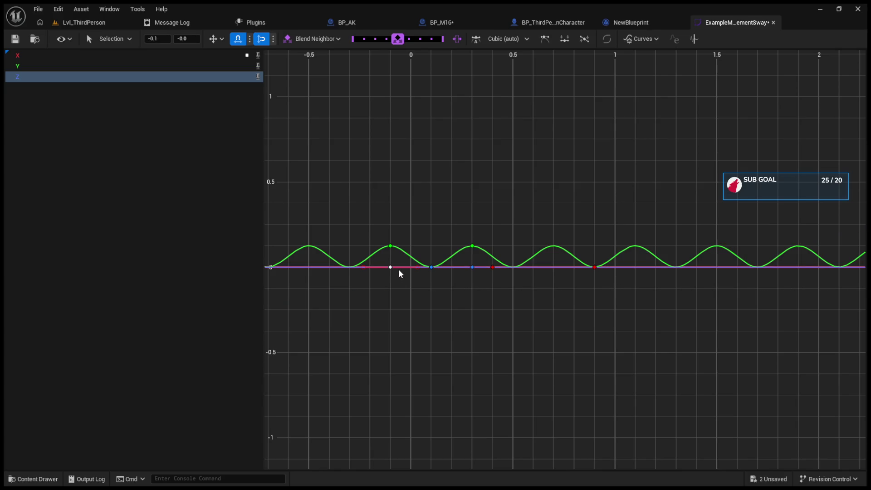
- Move the green Y channel keys onto zero, flattening that curve
{"action": "left_click", "coordinate": [391, 246]}
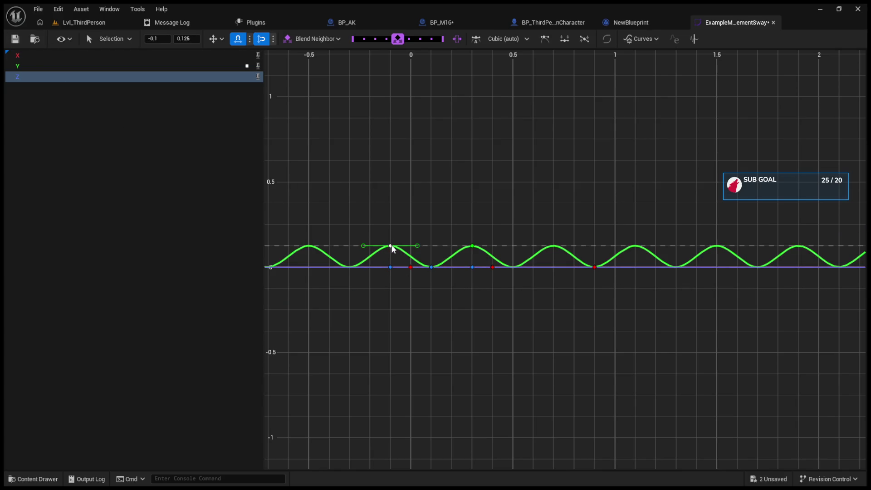
{"action": "left_click_drag", "start_coordinate": [391, 246], "coordinate": [393, 267]}
{"action": "key", "text": "ctrl+a"}
{"action": "left_click_drag", "start_coordinate": [474, 246], "coordinate": [483, 262]}
{"action": "mouse_move", "coordinate": [393, 292]}
{"action": "left_mouse_down"}
{"action": "mouse_move", "coordinate": [383, 276]}
{"action": "mouse_move", "coordinate": [395, 286]}
{"action": "mouse_move", "coordinate": [389, 291]}
{"action": "mouse_move", "coordinate": [393, 271]}
{"action": "mouse_move", "coordinate": [476, 247]}
{"action": "mouse_move", "coordinate": [476, 266]}
{"action": "mouse_move", "coordinate": [452, 282]}
{"action": "left_mouse_up"}
{"action": "left_click", "coordinate": [499, 304]}
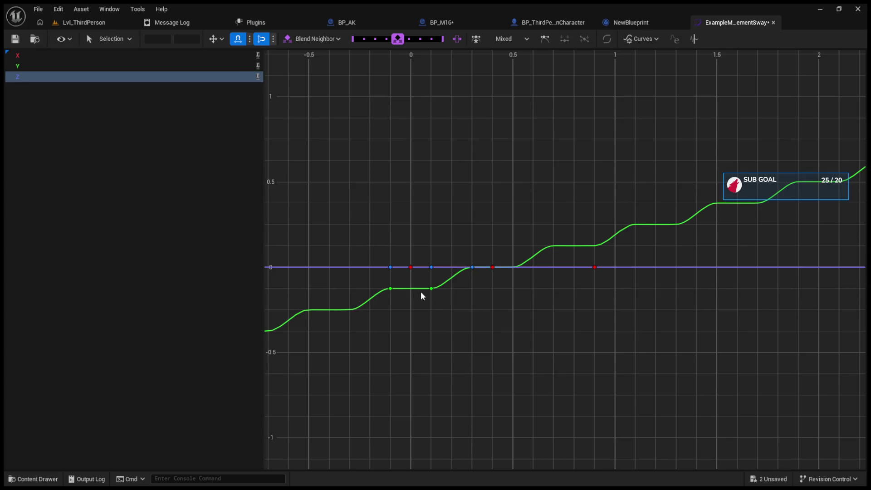
{"action": "left_click_drag", "start_coordinate": [431, 288], "coordinate": [455, 268]}
{"action": "left_click_drag", "start_coordinate": [391, 289], "coordinate": [390, 271]}
- Save the ExampleMovementSway curve and go back to Lvl_ThirdPerson
{"action": "left_click", "coordinate": [36, 40]}
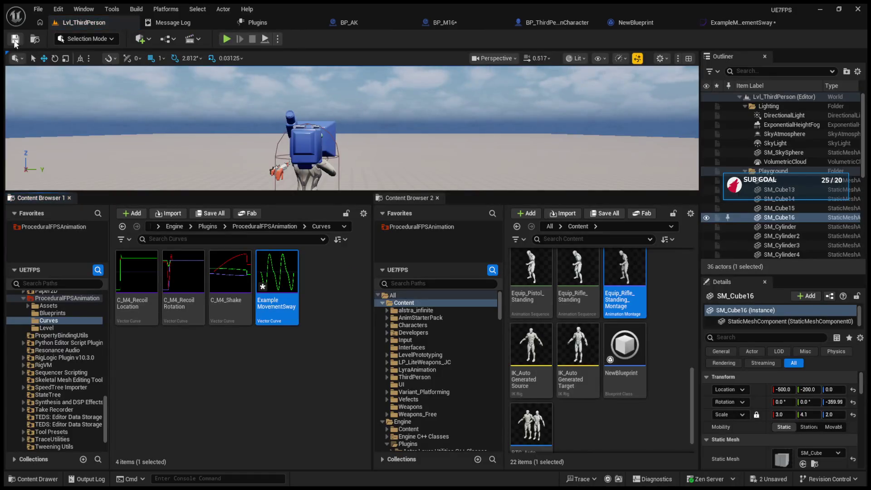
{"action": "left_click", "coordinate": [734, 22]}
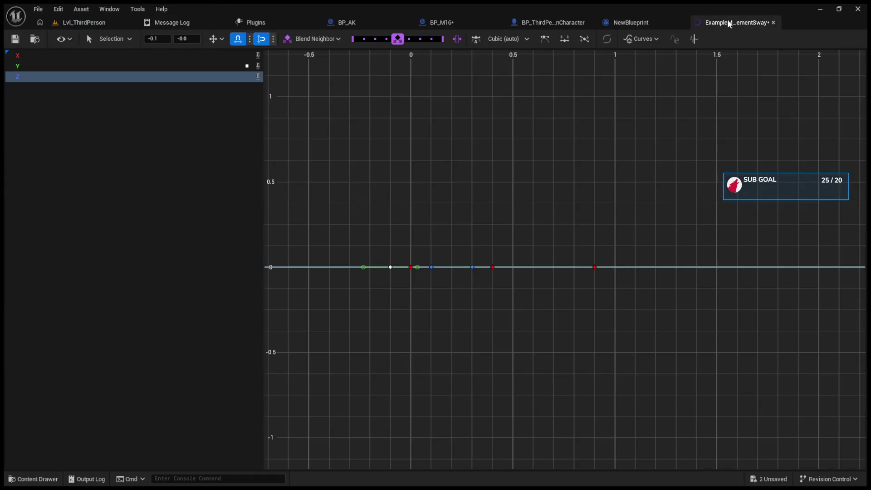
{"action": "left_click", "coordinate": [13, 38]}
{"action": "left_click", "coordinate": [116, 22]}
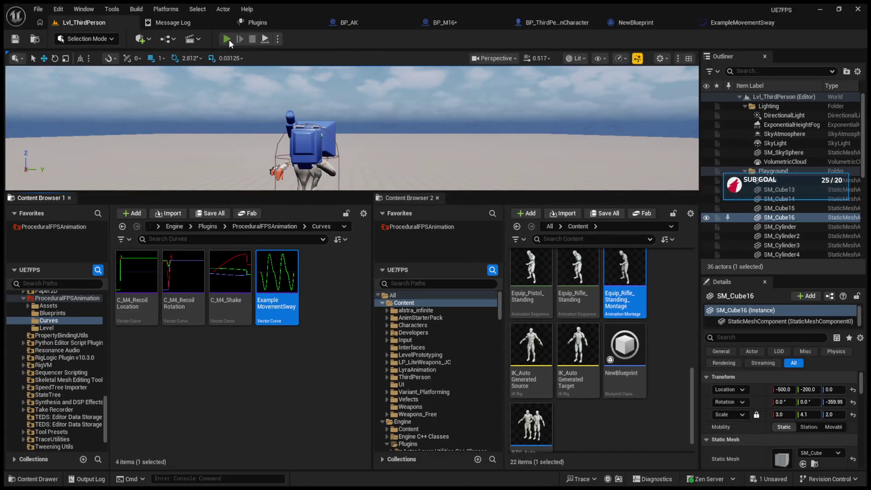
- Play-test the flattened sway, switching between weapons 1 and 2, then stop and return to BP_M16
{"action": "left_click", "coordinate": [226, 39]}
{"action": "left_click_drag", "start_coordinate": [326, 349], "coordinate": [345, 361]}
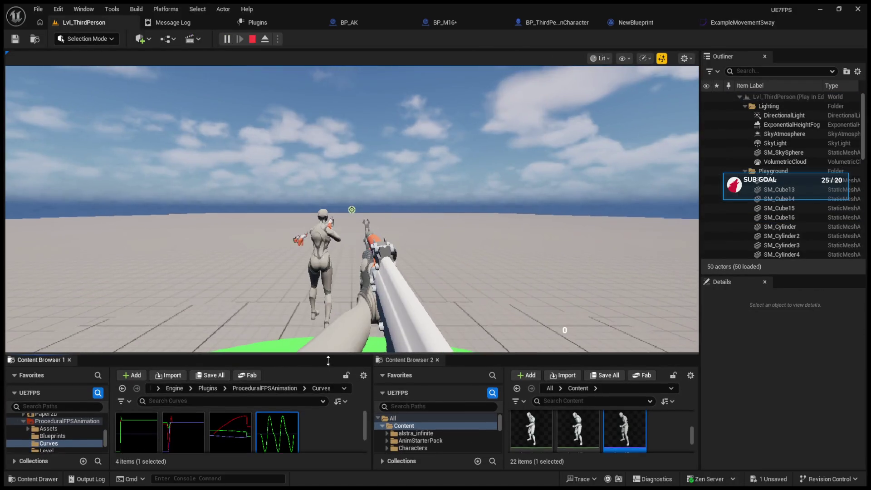
{"action": "left_click", "coordinate": [344, 272]}
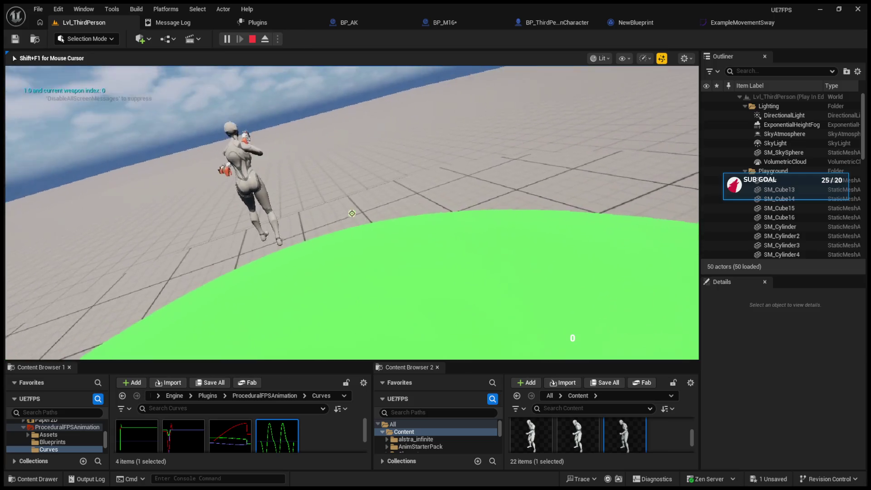
{"action": "key", "text": "1"}
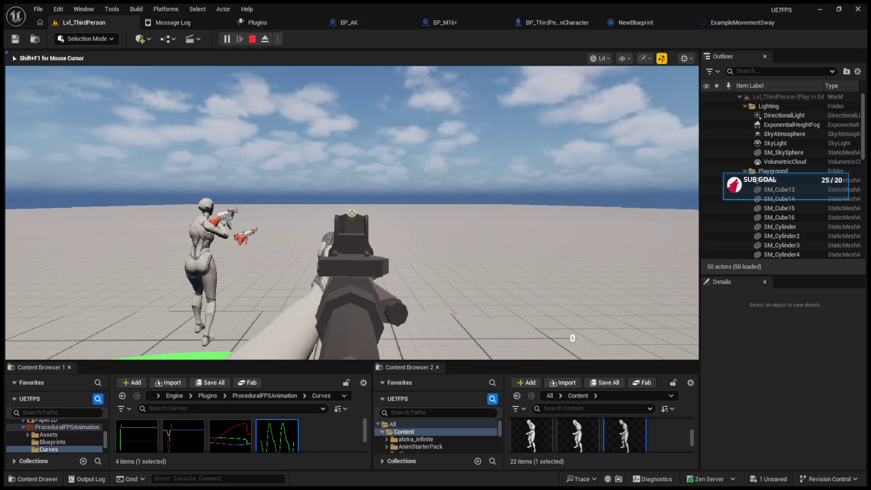
{"action": "key", "text": "2"}
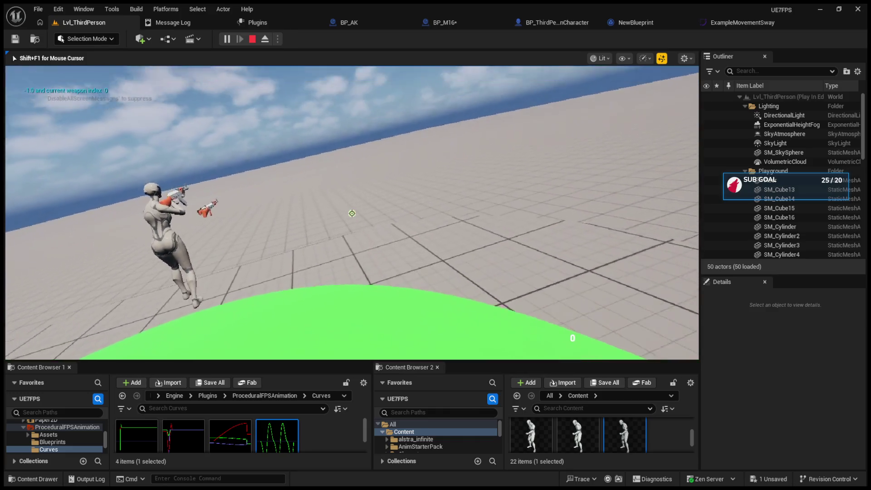
{"action": "scroll", "coordinate": [351, 213], "scroll_direction": "down", "scroll_amount": 1}
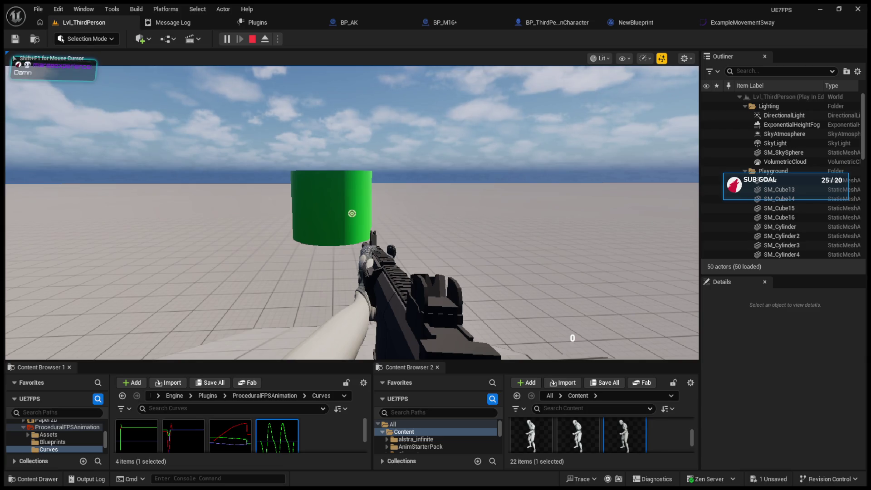
{"action": "key", "text": "Escape"}
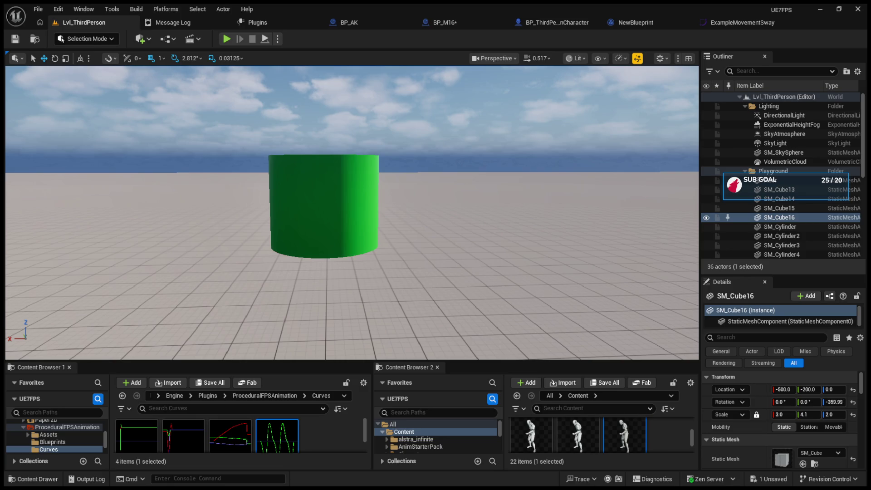
{"action": "left_click", "coordinate": [444, 22]}
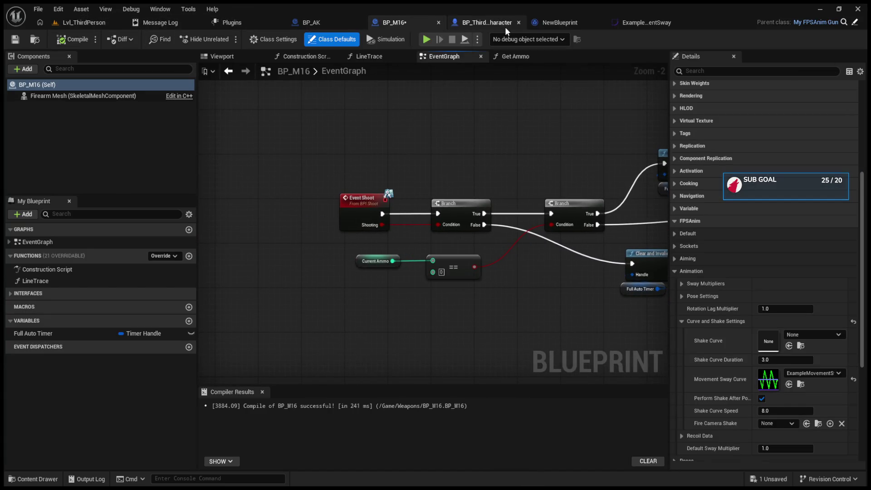
- In the character blueprint's event graph, shift the lower Is Shooting SET node slightly left
{"action": "left_click", "coordinate": [489, 22]}
{"action": "scroll", "coordinate": [491, 148], "scroll_direction": "down", "scroll_amount": 10}
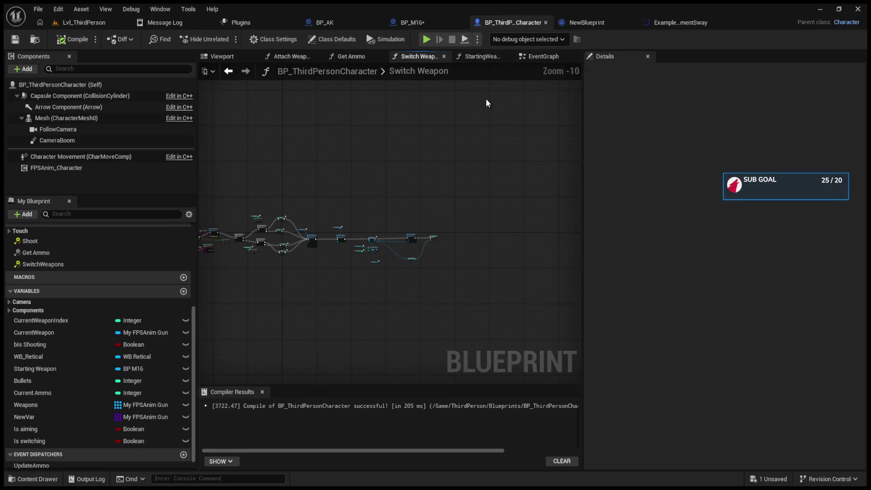
{"action": "left_click", "coordinate": [538, 58]}
{"action": "scroll", "coordinate": [446, 202], "scroll_direction": "down", "scroll_amount": 9}
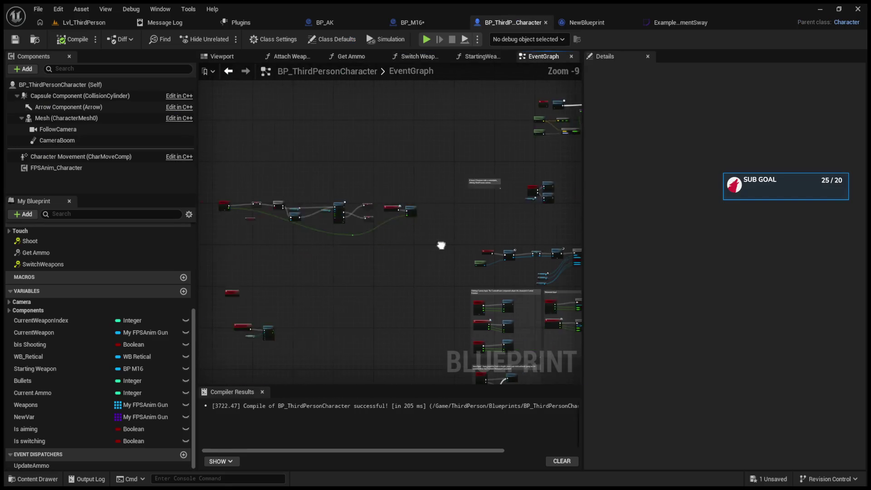
{"action": "scroll", "coordinate": [406, 251], "scroll_direction": "up", "scroll_amount": 7}
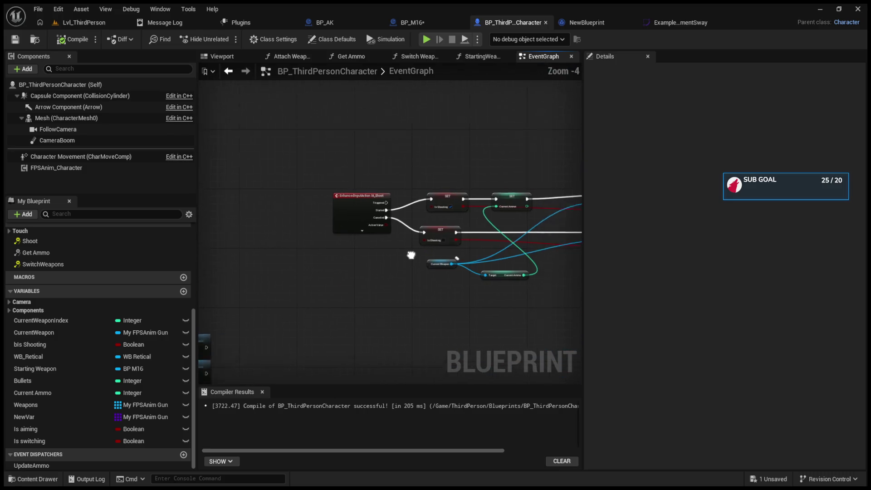
{"action": "left_click_drag", "start_coordinate": [362, 228], "coordinate": [372, 220]}
{"action": "left_click_drag", "start_coordinate": [516, 222], "coordinate": [349, 226]}
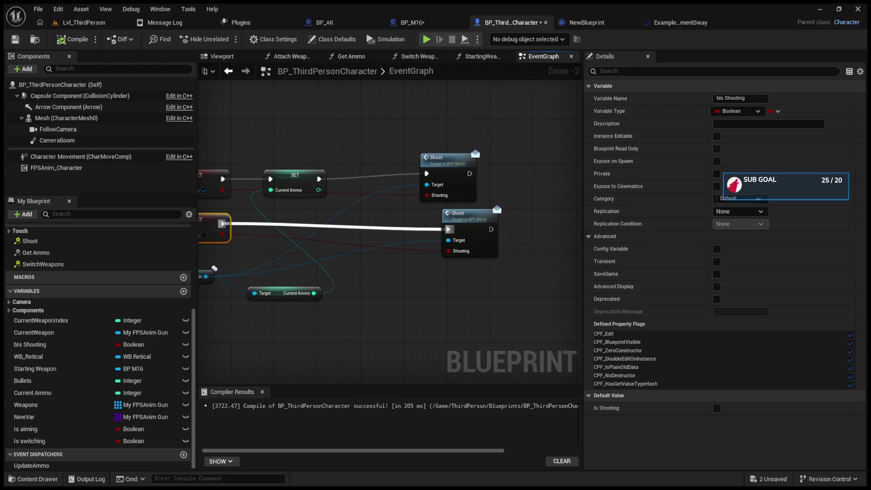
- Check BP_M16's Animation and Input settings and its timer and full-auto event nodes
{"action": "left_click", "coordinate": [429, 20]}
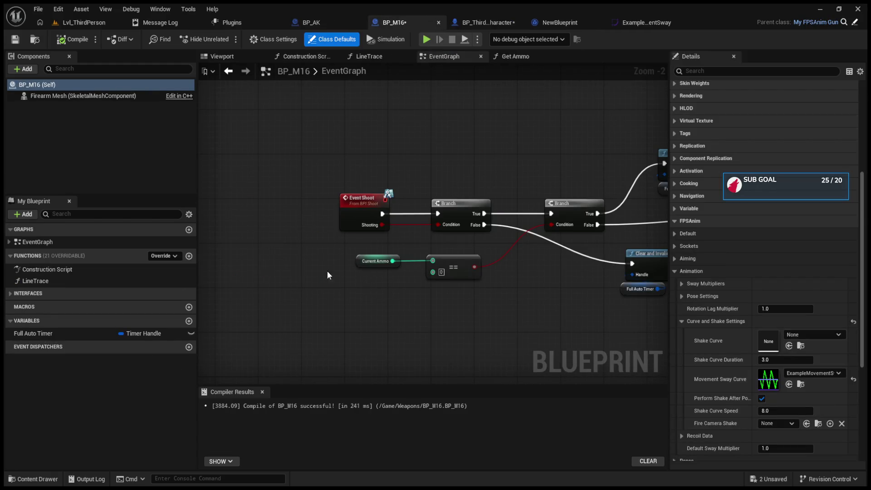
{"action": "left_click", "coordinate": [674, 271]}
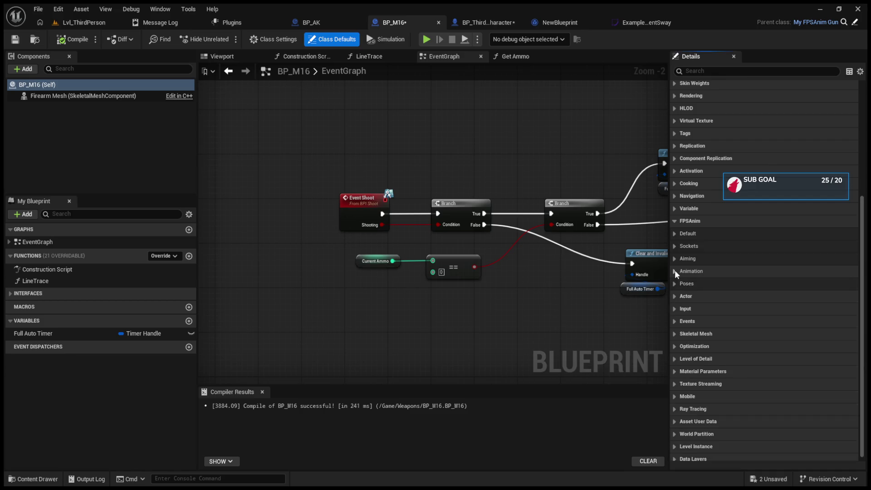
{"action": "left_click", "coordinate": [674, 303]}
{"action": "left_click", "coordinate": [674, 304]}
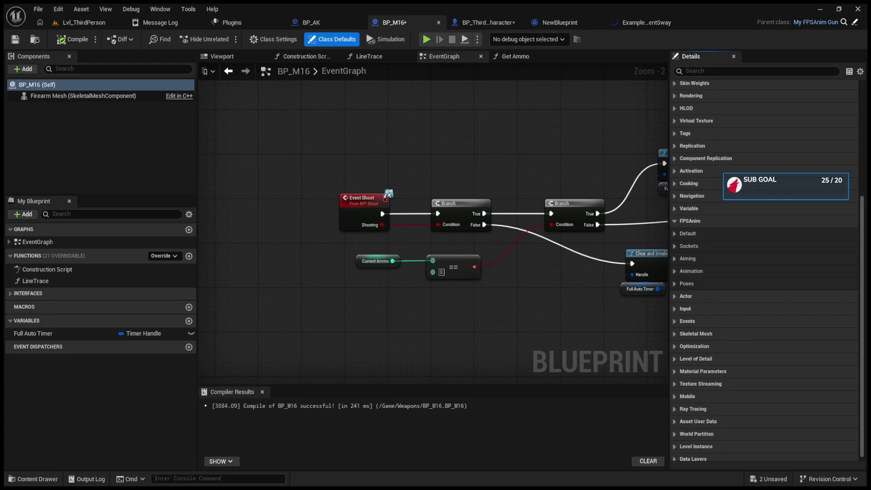
{"action": "mouse_move", "coordinate": [545, 158]}
{"action": "left_mouse_down"}
{"action": "mouse_move", "coordinate": [371, 182]}
{"action": "mouse_move", "coordinate": [278, 185]}
{"action": "left_mouse_up"}
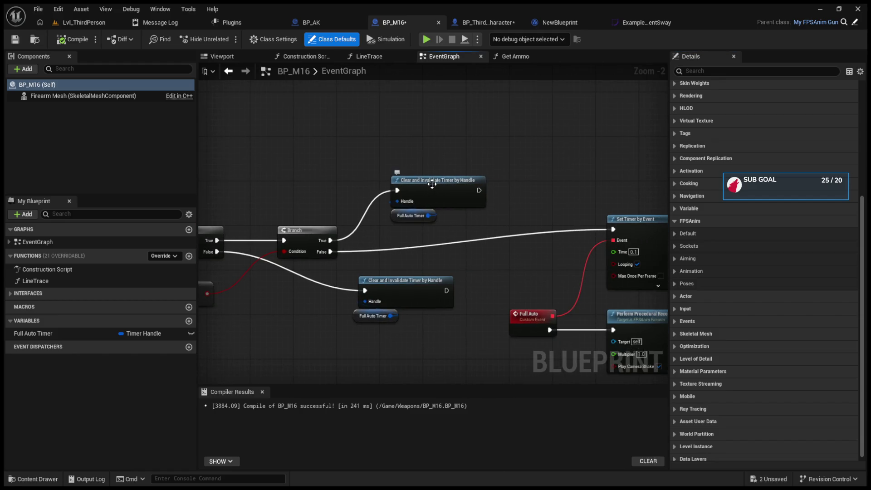
{"action": "left_click", "coordinate": [84, 23]}
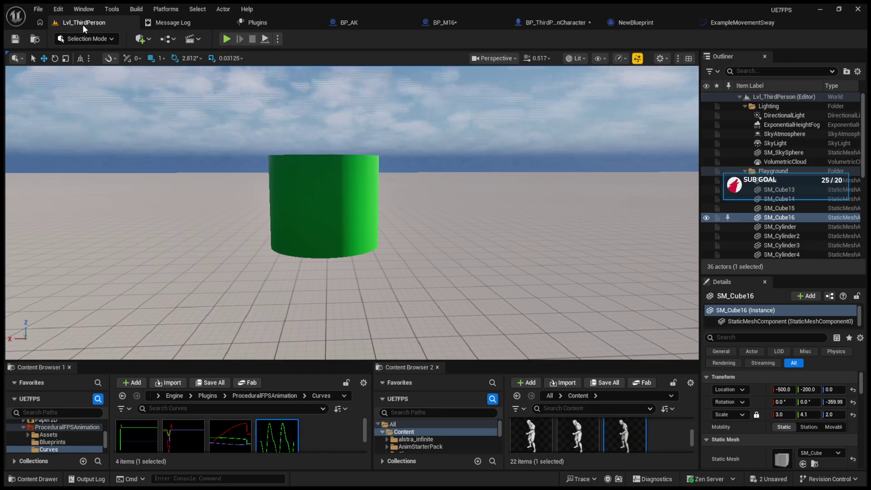
{"action": "left_click", "coordinate": [225, 39]}
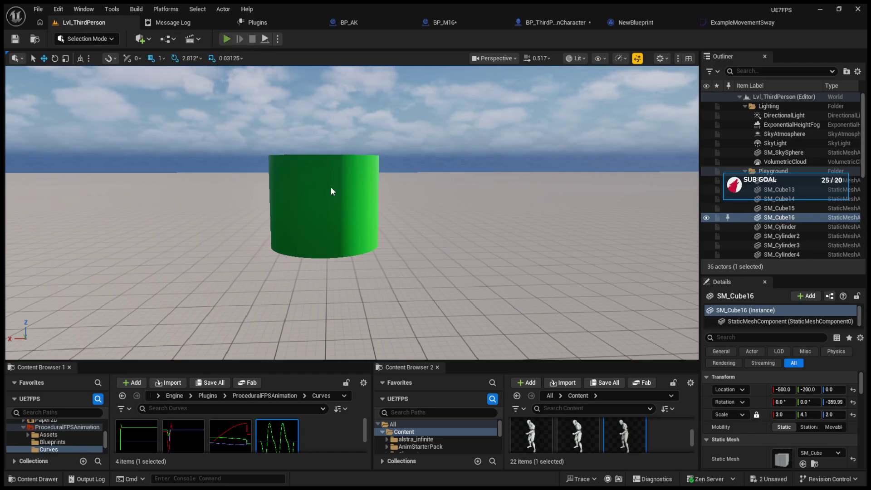
{"action": "scroll", "coordinate": [352, 214], "scroll_direction": "up", "scroll_amount": 1}
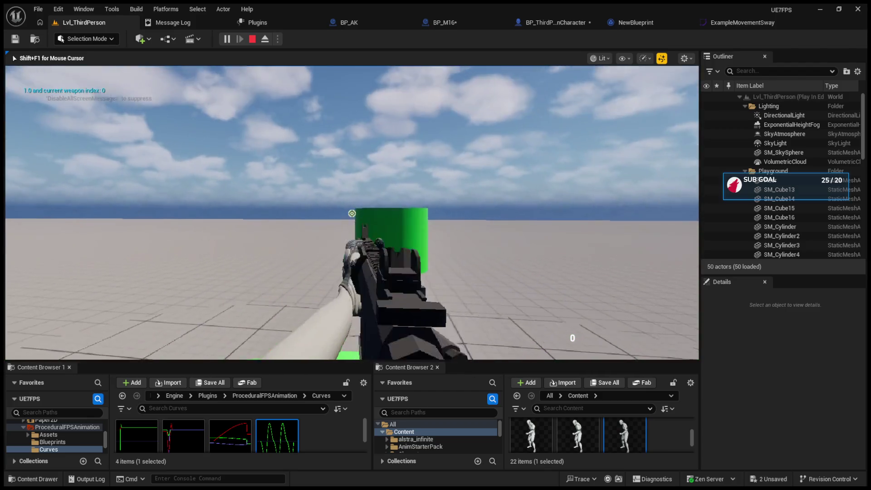
{"action": "mouse_move", "coordinate": [352, 213]}
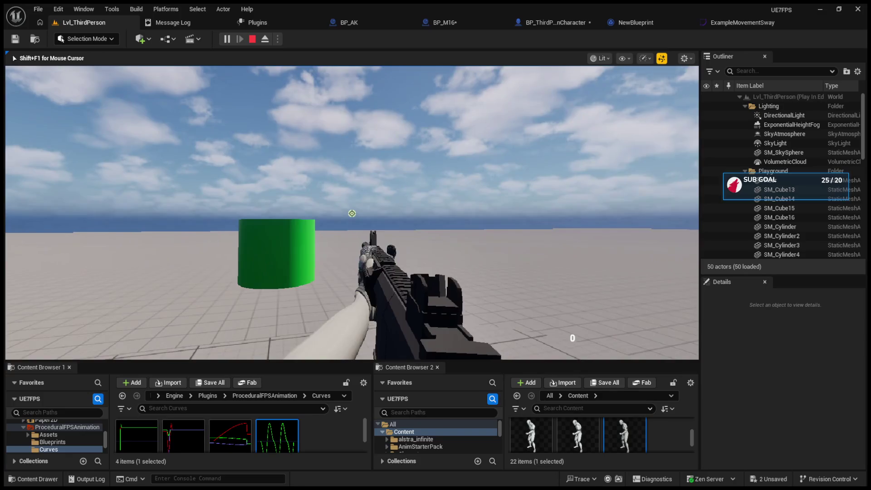
{"action": "key", "text": "Escape"}
- Duplicate the SET Current Ammo node and wire it between the Canceled Is Shooting SET and the lower Shoot call
{"action": "left_click", "coordinate": [572, 23]}
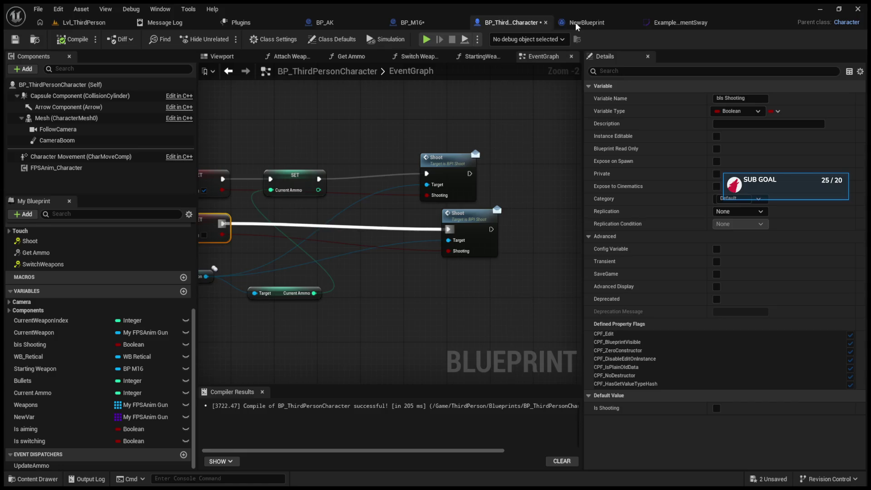
{"action": "left_click", "coordinate": [439, 222]}
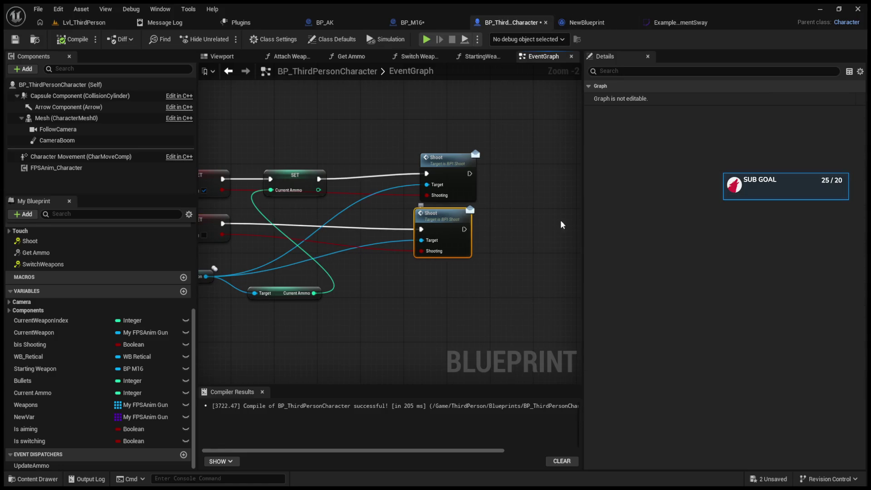
{"action": "left_click_drag", "start_coordinate": [331, 213], "coordinate": [485, 216]}
{"action": "left_click", "coordinate": [448, 177]}
{"action": "key", "text": "ctrl+c"}
{"action": "key", "text": "ctrl+v"}
{"action": "left_click_drag", "start_coordinate": [381, 218], "coordinate": [435, 220]}
{"action": "left_click_drag", "start_coordinate": [467, 289], "coordinate": [435, 232]}
{"action": "mouse_move", "coordinate": [490, 219]}
{"action": "left_mouse_down"}
{"action": "mouse_move", "coordinate": [570, 225]}
{"action": "mouse_move", "coordinate": [545, 226]}
{"action": "left_mouse_up"}
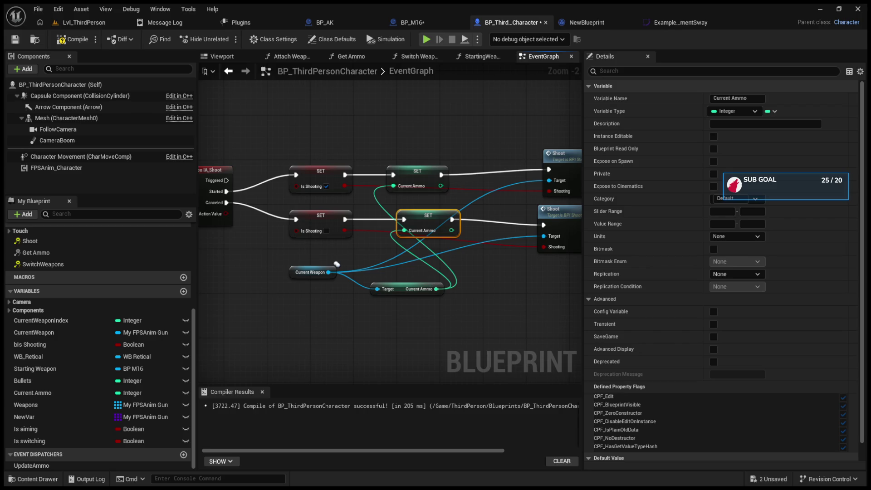
{"action": "left_click", "coordinate": [81, 26]}
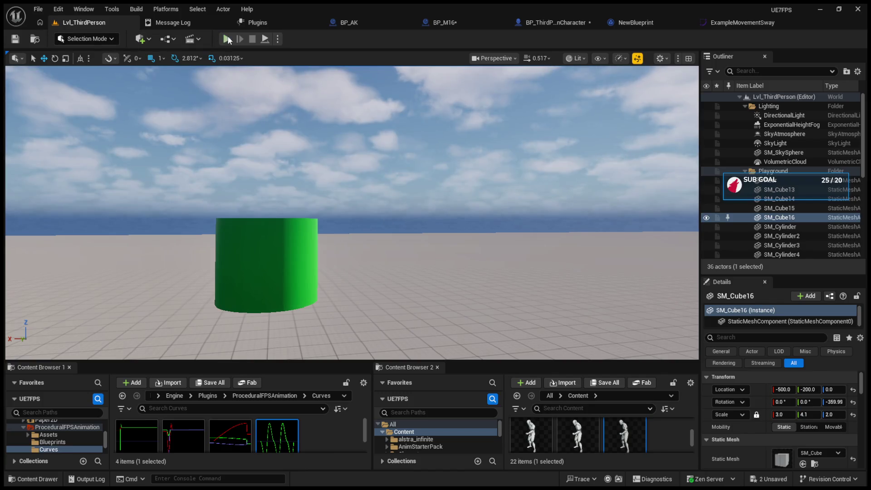
- Play-test by switching to the AK and aiming down sights, then stop and open BP_AK
{"action": "left_click", "coordinate": [226, 38]}
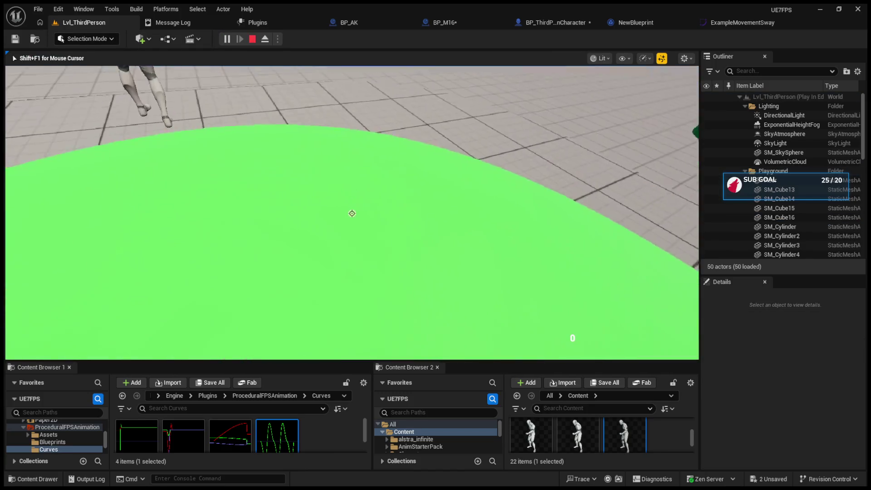
{"action": "scroll", "coordinate": [352, 213], "scroll_direction": "up", "scroll_amount": 1}
{"action": "right_click", "coordinate": [352, 213]}
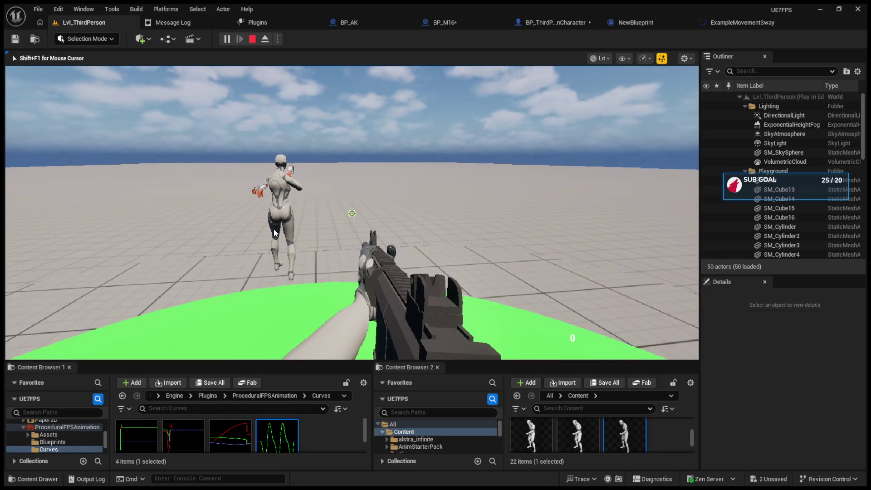
{"action": "key", "text": "Escape"}
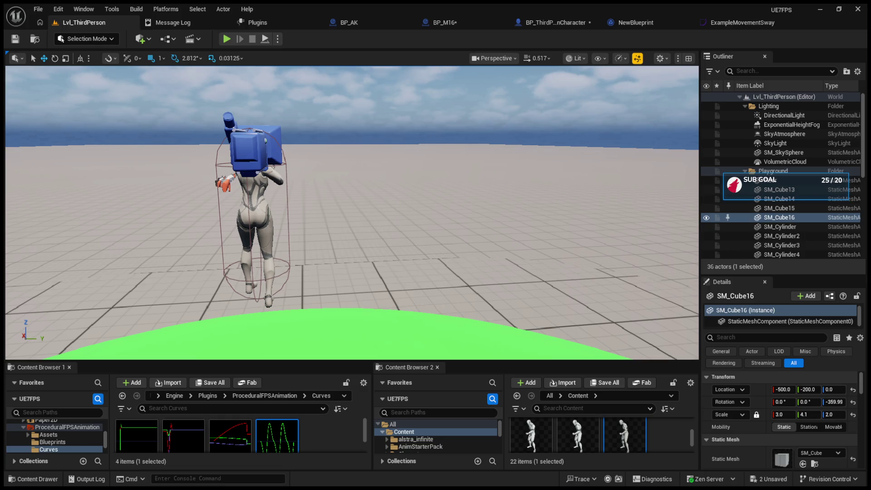
{"action": "left_click", "coordinate": [358, 22]}
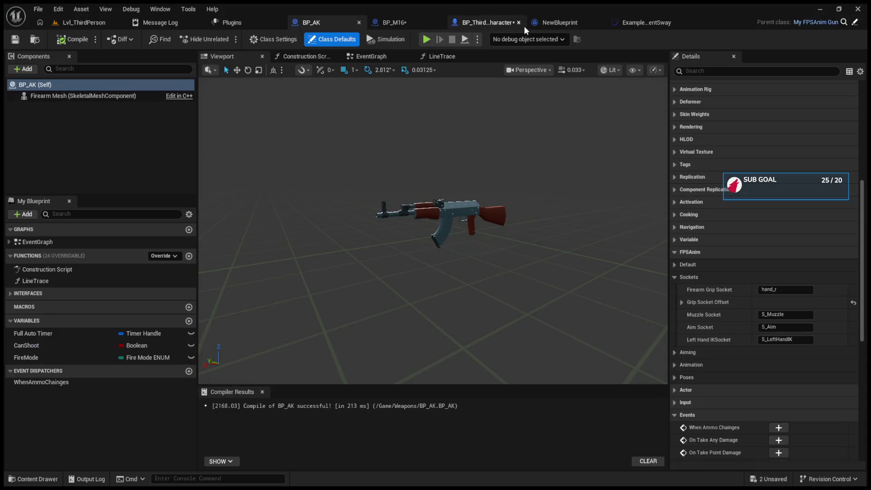
- Inspect the character's IA_Shoot node pins and open the Shoot interface function definition
{"action": "left_click", "coordinate": [496, 21]}
{"action": "scroll", "coordinate": [277, 257], "scroll_direction": "up", "scroll_amount": 2}
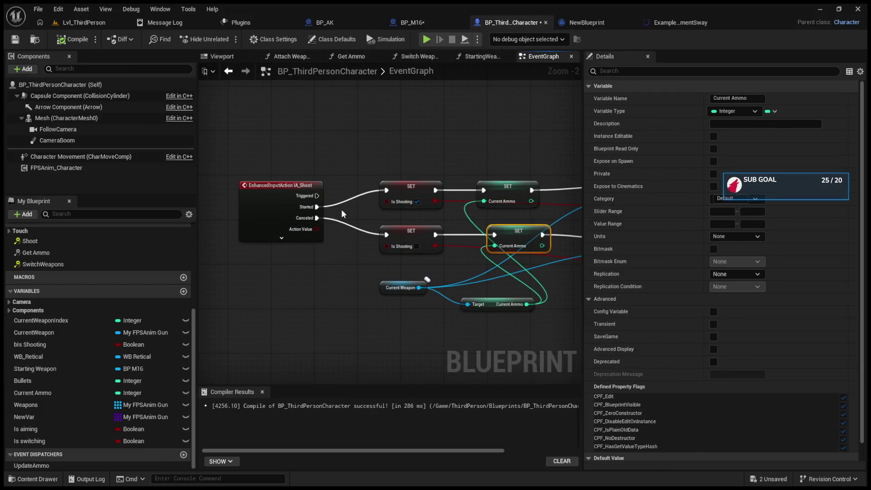
{"action": "left_click", "coordinate": [276, 254]}
{"action": "left_click", "coordinate": [275, 248]}
{"action": "mouse_move", "coordinate": [305, 247]}
{"action": "left_mouse_down"}
{"action": "mouse_move", "coordinate": [266, 238]}
{"action": "mouse_move", "coordinate": [68, 254]}
{"action": "left_mouse_up"}
{"action": "double_click", "coordinate": [428, 195]}
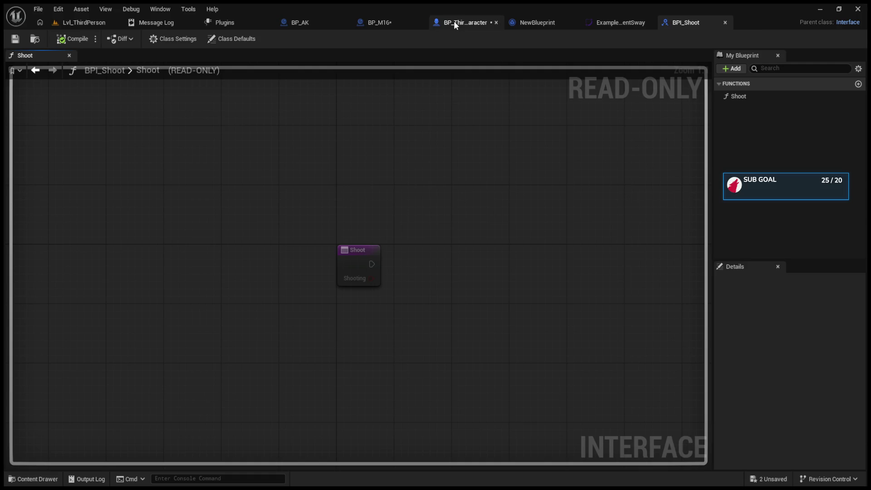
- Add a breakpoint to BP_M16's Event Shoot node with F9
{"action": "left_click", "coordinate": [364, 23]}
{"action": "left_click_drag", "start_coordinate": [385, 180], "coordinate": [444, 185]}
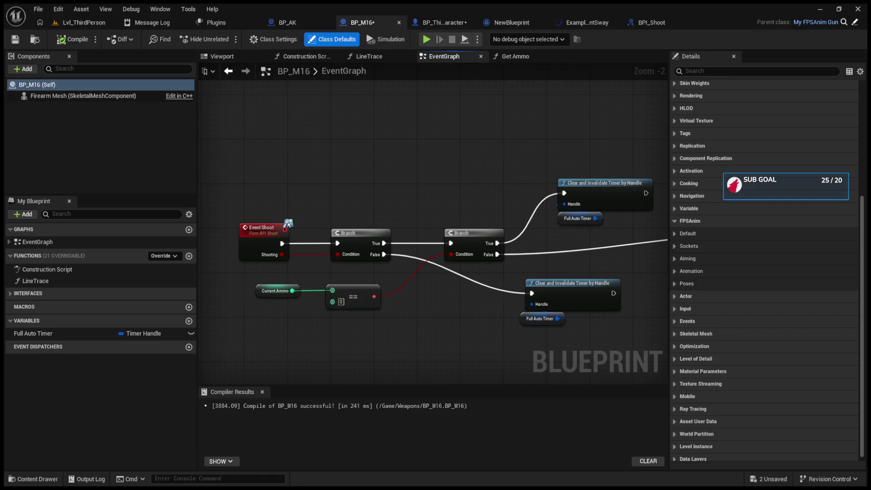
{"action": "left_click_drag", "start_coordinate": [270, 125], "coordinate": [333, 142]}
{"action": "left_click", "coordinate": [335, 255]}
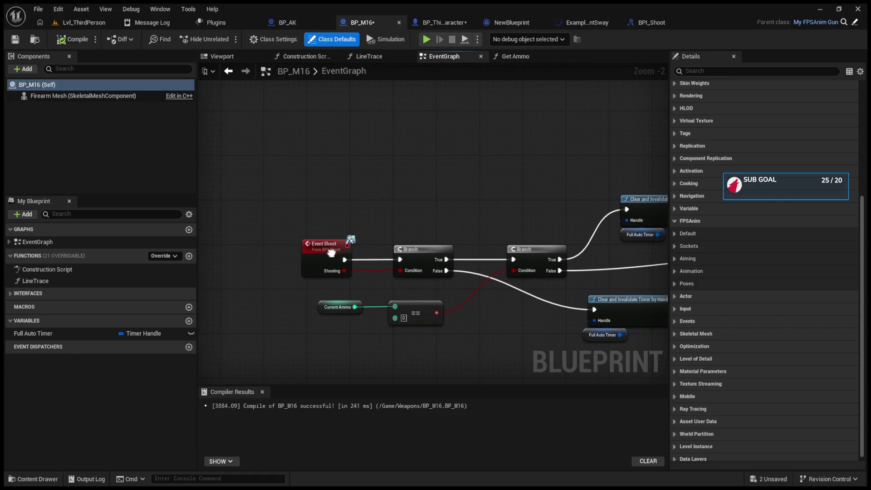
{"action": "key", "text": "F9"}
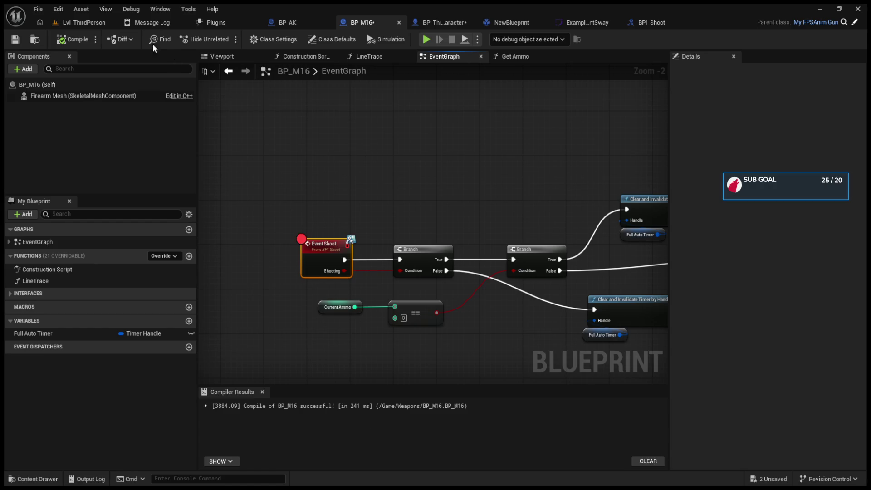
{"action": "left_click", "coordinate": [77, 22]}
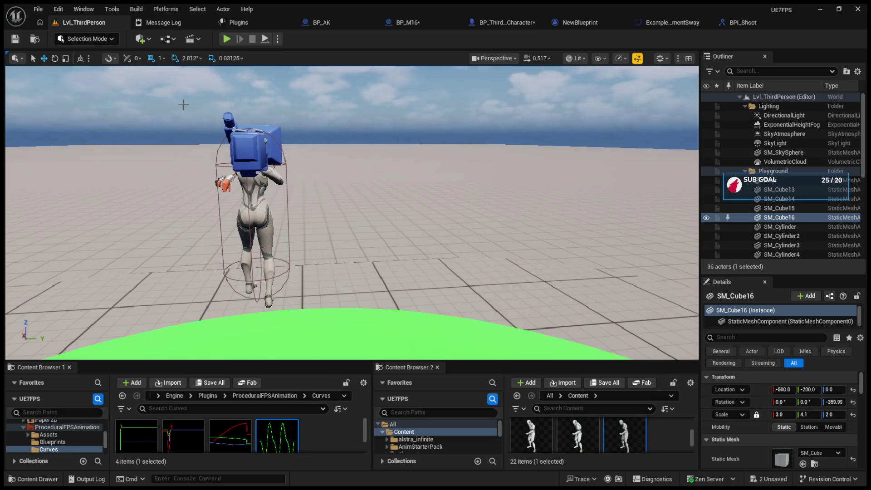
- Fire in a play test to hit the Event Shoot breakpoint, then step through both Branches to the timer clear
{"action": "left_click", "coordinate": [226, 39]}
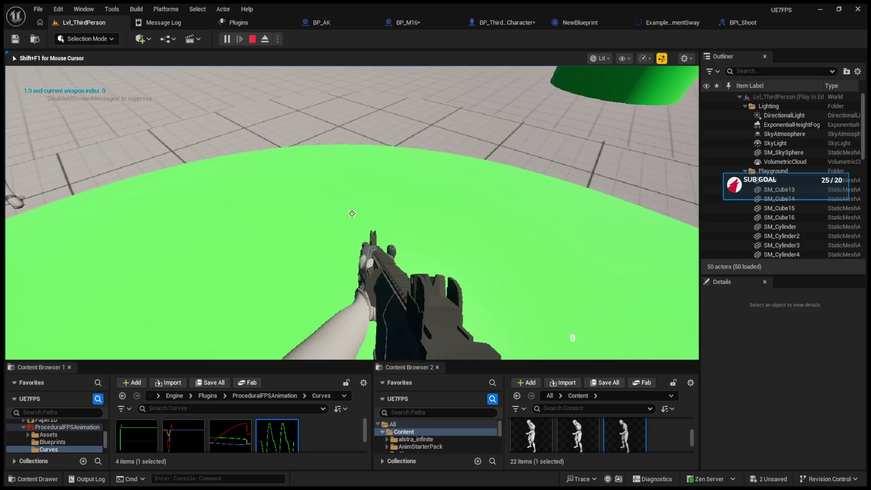
{"action": "left_click", "coordinate": [533, 345]}
{"action": "key", "text": "F10"}
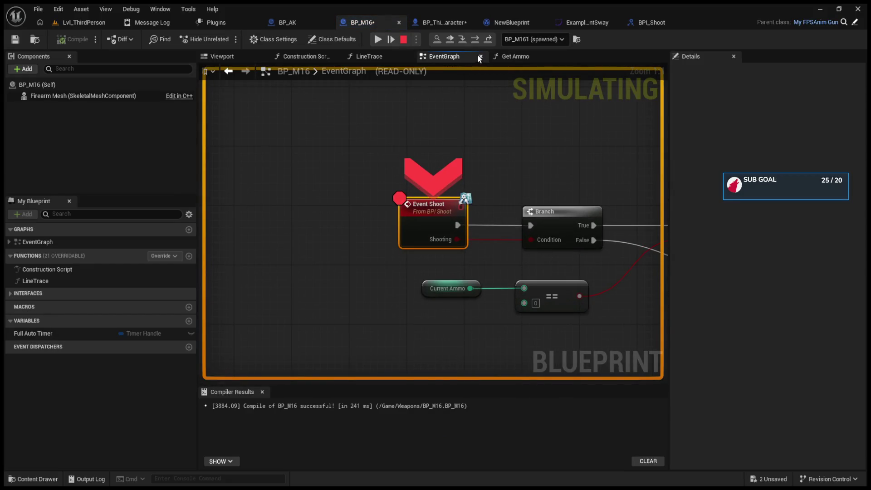
{"action": "left_click", "coordinate": [476, 39]}
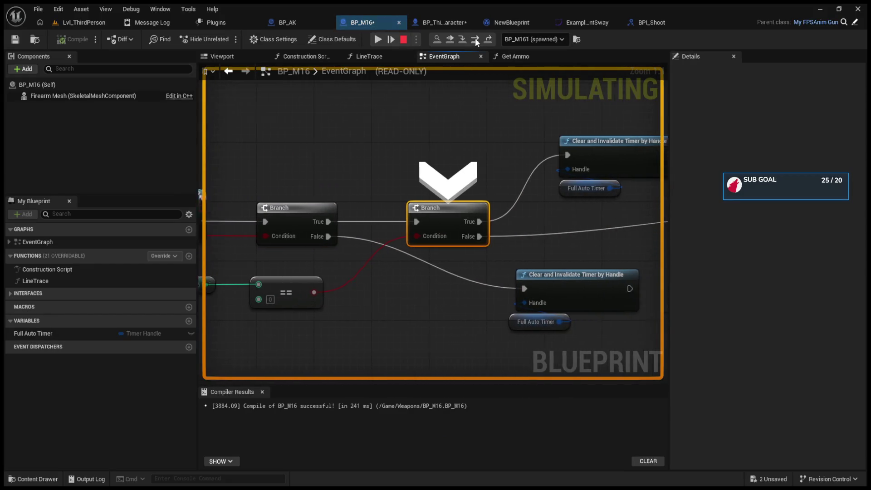
{"action": "left_click", "coordinate": [476, 39]}
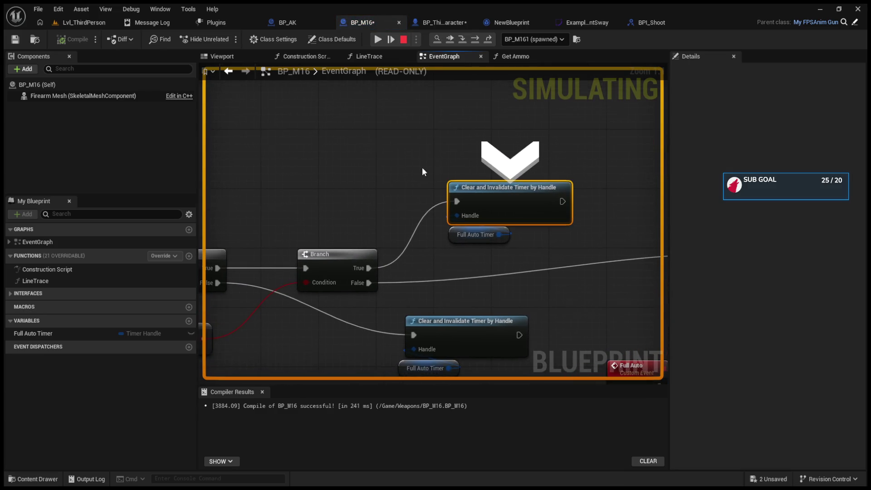
{"action": "left_click", "coordinate": [403, 40]}
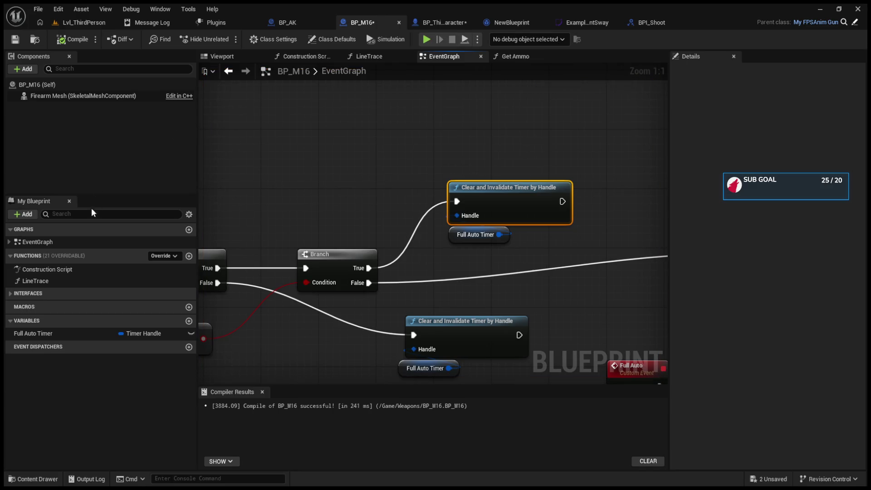
- Browse BP_M16's class default properties, toggling the Default and FPSAnim categories
{"action": "left_click", "coordinate": [331, 39]}
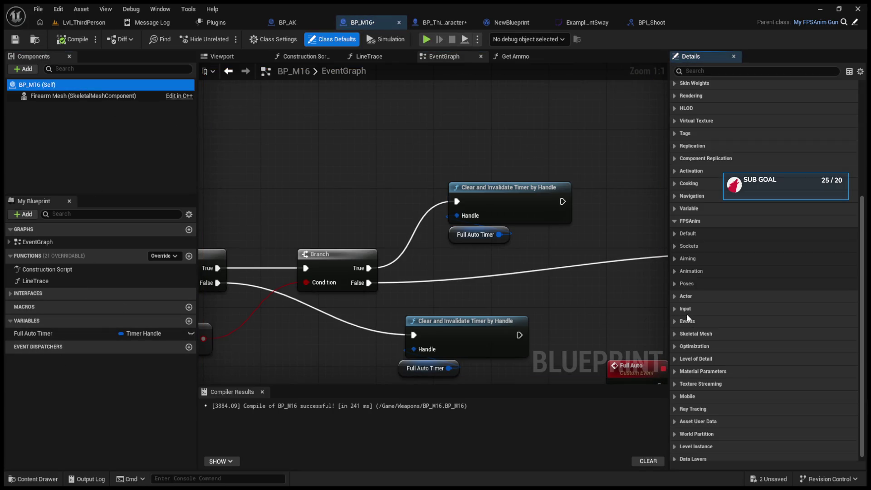
{"action": "scroll", "coordinate": [690, 428], "scroll_direction": "down", "scroll_amount": 1}
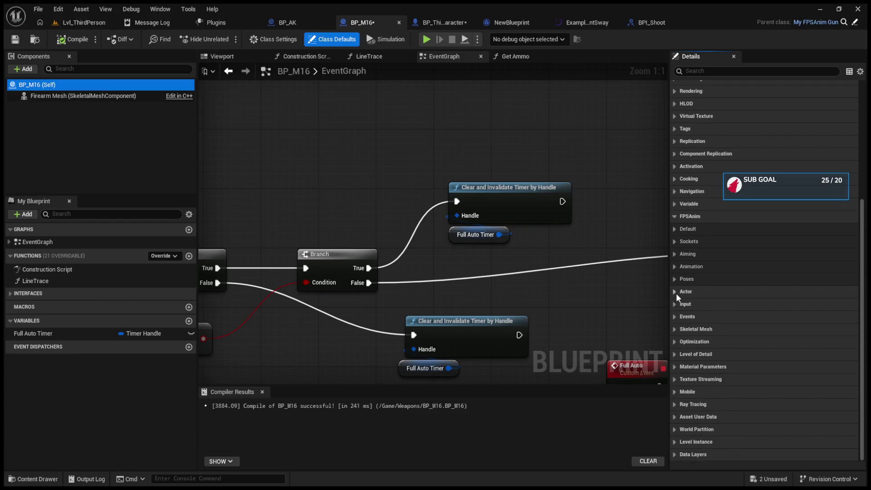
{"action": "left_click", "coordinate": [674, 229]}
{"action": "left_click", "coordinate": [674, 228]}
{"action": "left_click", "coordinate": [675, 216]}
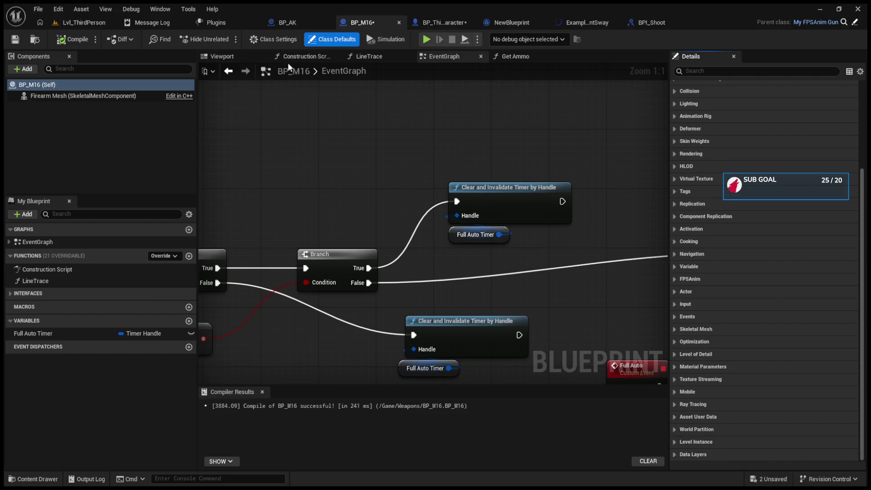
- Check BP_M16's Construction Script and Class Settings, then bring back the EventGraph's class defaults
{"action": "left_click", "coordinate": [299, 55]}
{"action": "left_click", "coordinate": [276, 39]}
{"action": "left_click", "coordinate": [436, 57]}
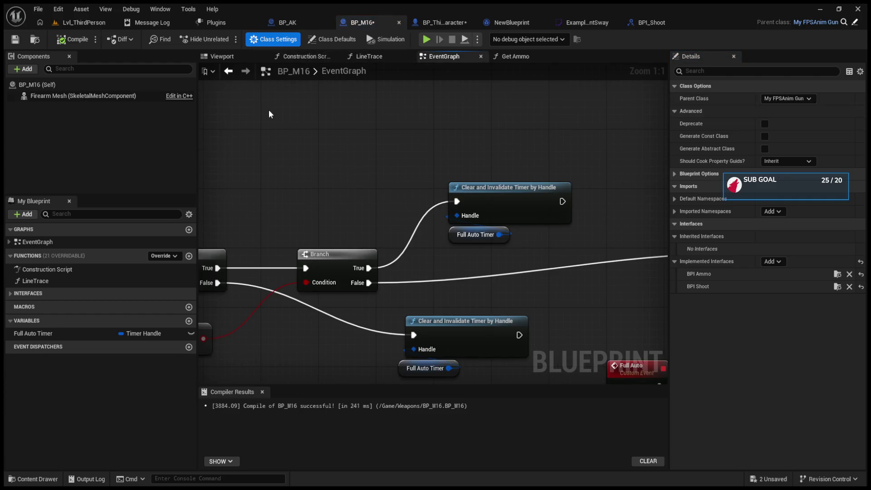
{"action": "left_click", "coordinate": [81, 85]}
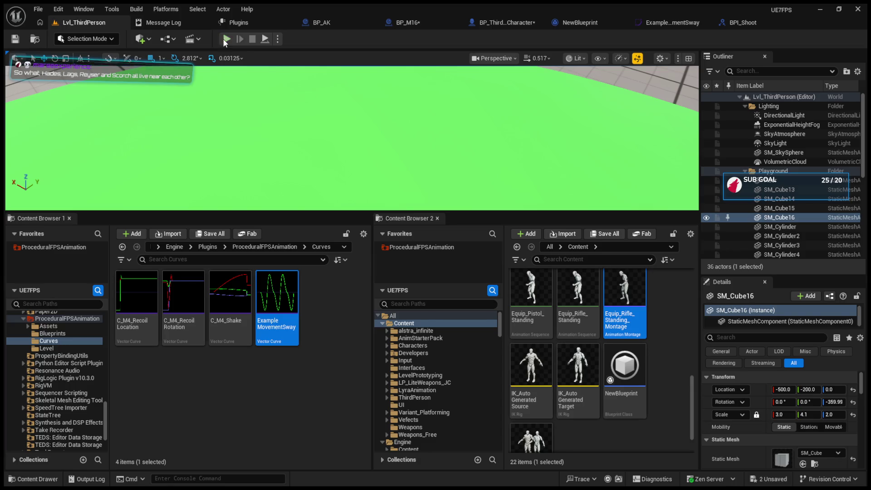
- Run a brief play test with Alt+P, stop it, and return to BP_M16
{"action": "key", "text": "alt+p"}
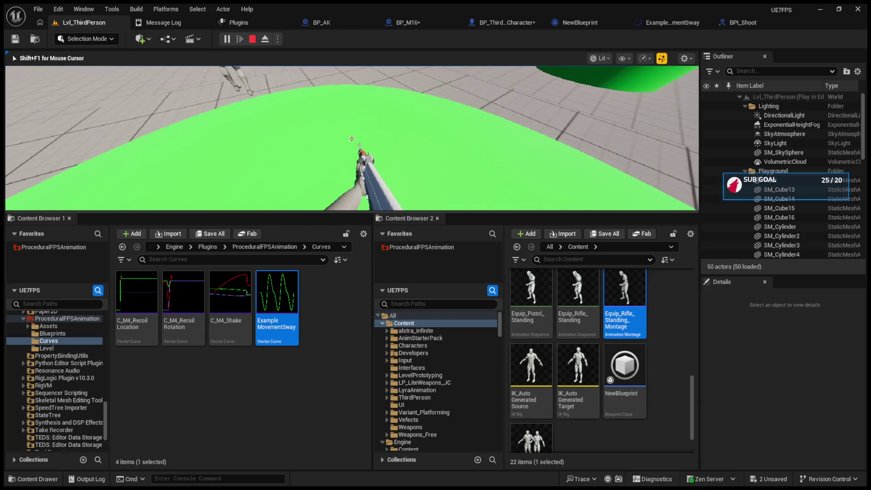
{"action": "key", "text": "Escape"}
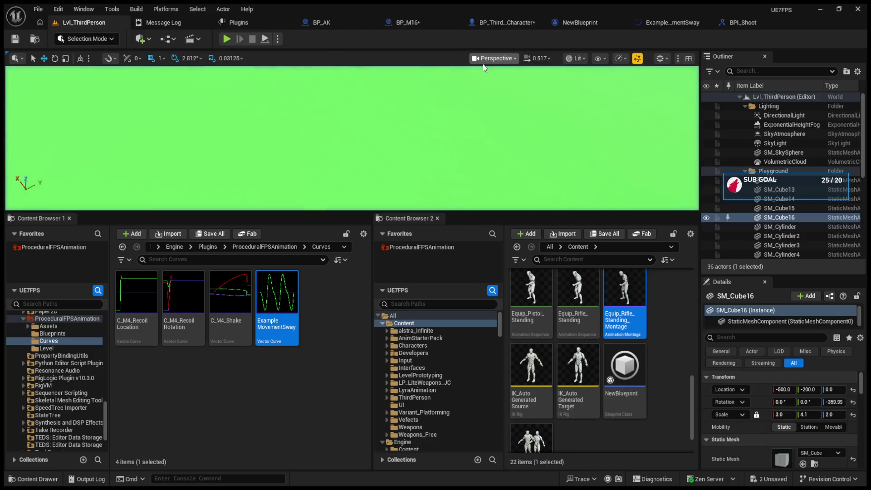
{"action": "left_click", "coordinate": [404, 22]}
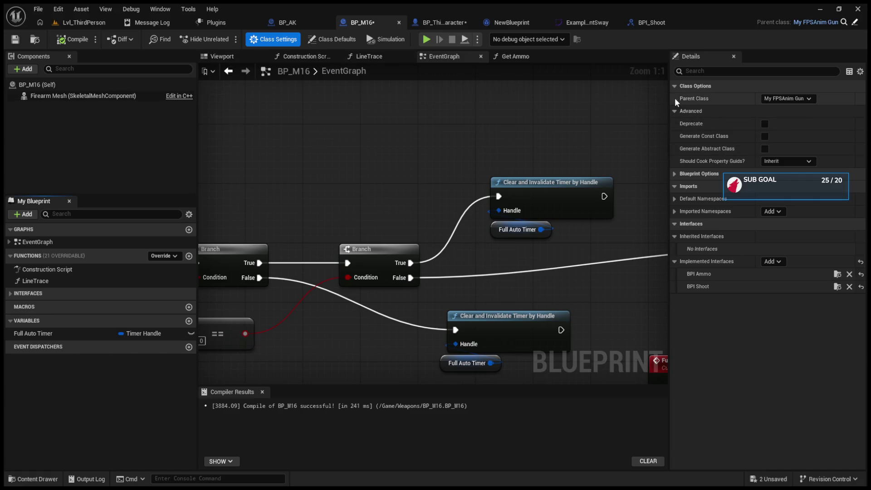
- Filter BP_M16's class defaults by 'ammo' to check Max Ammo 20 and Current Ammo 10, then compile
{"action": "left_click", "coordinate": [274, 41]}
{"action": "left_click", "coordinate": [314, 41]}
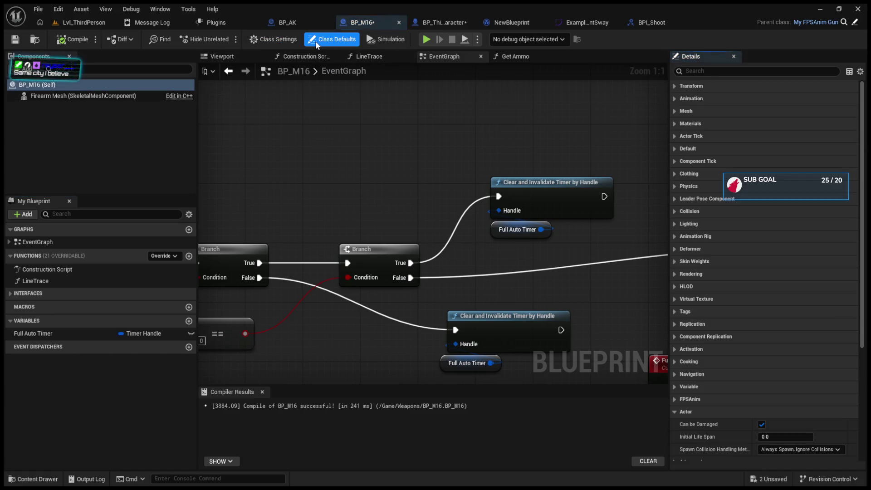
{"action": "left_click", "coordinate": [688, 408]}
{"action": "scroll", "coordinate": [676, 386], "scroll_direction": "down", "scroll_amount": 2}
{"action": "left_click", "coordinate": [742, 72]}
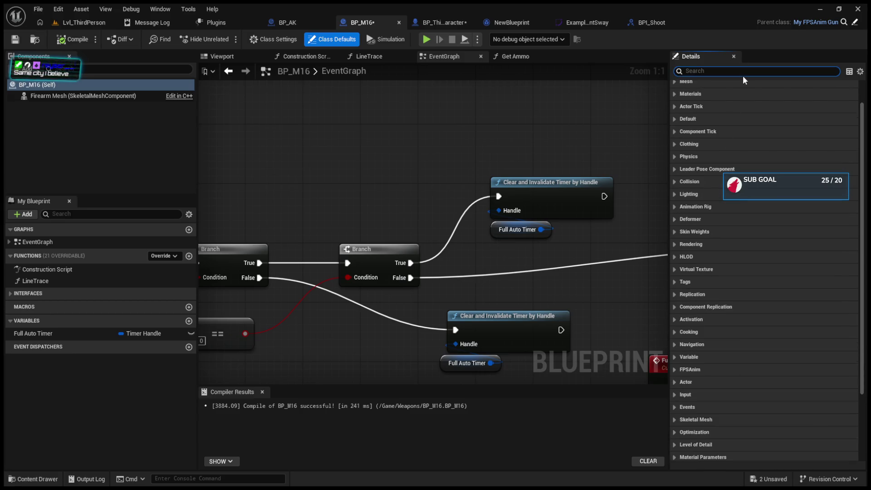
{"action": "type", "text": "ammo"}
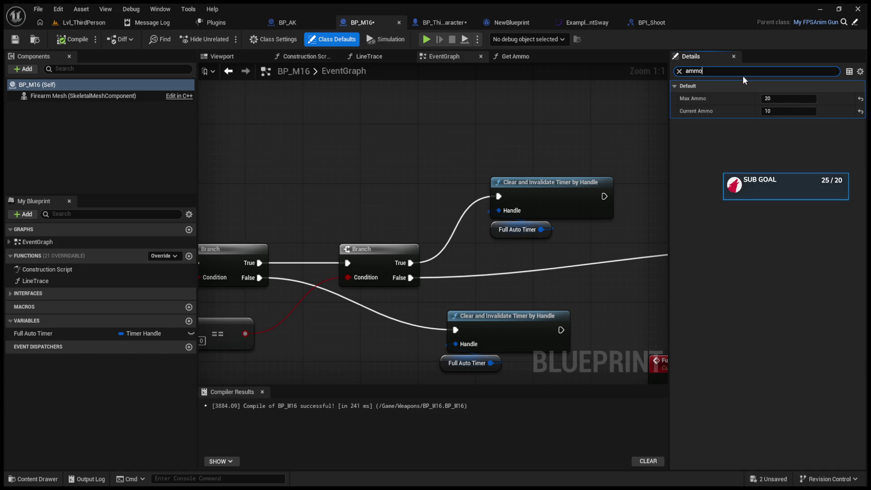
{"action": "left_click", "coordinate": [73, 39]}
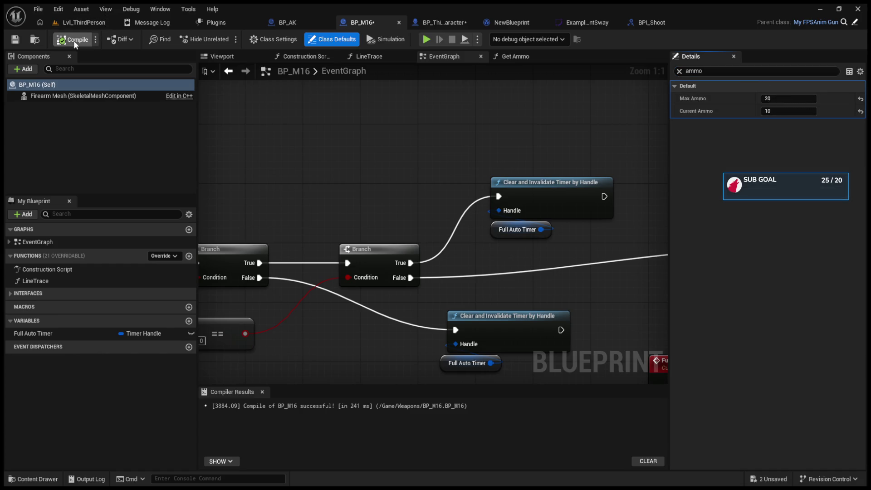
- Review the Current Ammo variable and Is Shooting SET nodes in BP_ThirdPersonCharacter
{"action": "scroll", "coordinate": [393, 168], "scroll_direction": "down", "scroll_amount": 4}
{"action": "mouse_move", "coordinate": [394, 167]}
{"action": "left_mouse_down"}
{"action": "mouse_move", "coordinate": [467, 195]}
{"action": "mouse_move", "coordinate": [533, 190]}
{"action": "left_mouse_up"}
{"action": "left_click", "coordinate": [442, 23]}
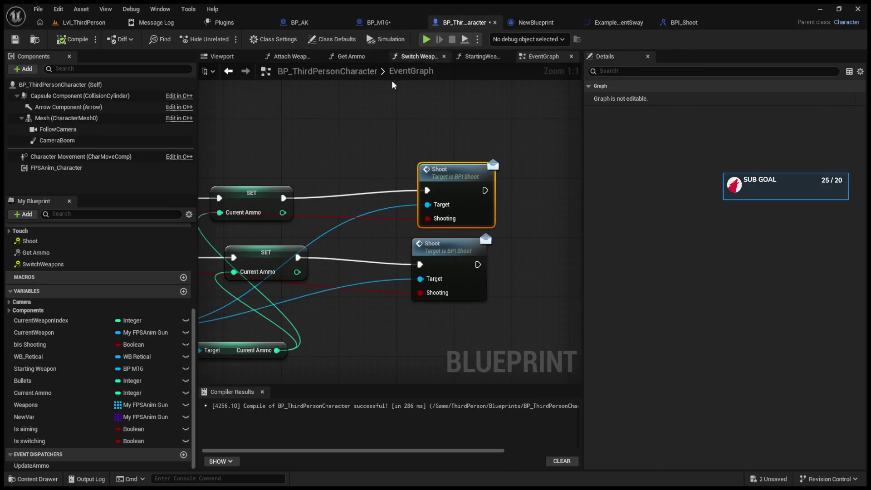
{"action": "left_click", "coordinate": [75, 393]}
{"action": "mouse_move", "coordinate": [304, 300]}
{"action": "left_mouse_down"}
{"action": "mouse_move", "coordinate": [454, 300]}
{"action": "mouse_move", "coordinate": [391, 298]}
{"action": "mouse_move", "coordinate": [385, 288]}
{"action": "mouse_move", "coordinate": [522, 302]}
{"action": "left_mouse_up"}
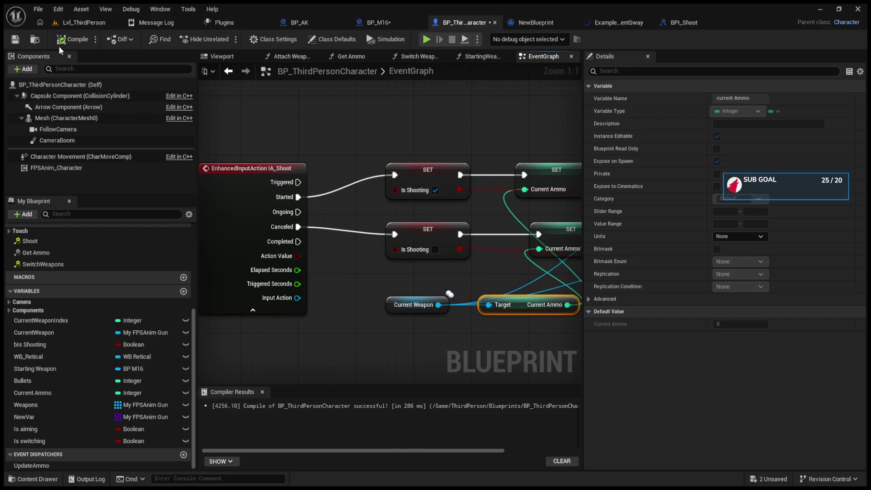
{"action": "left_click", "coordinate": [72, 23]}
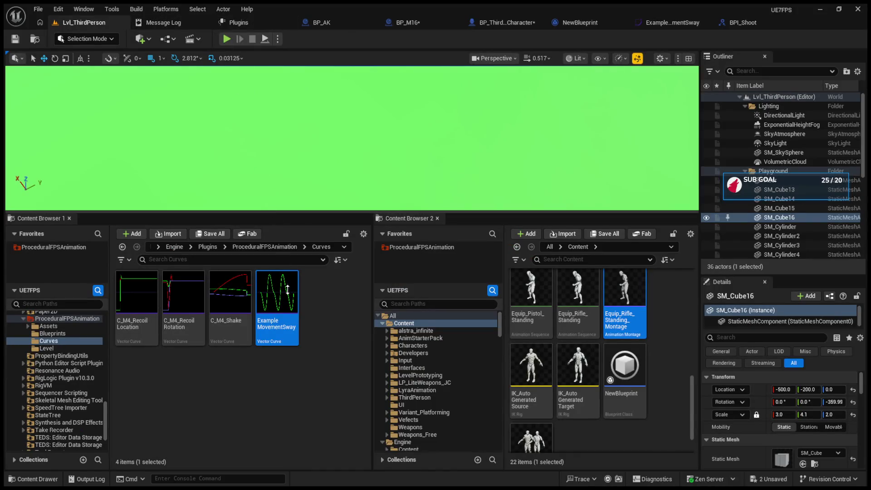
- Play-test with weapon 1, fire to hit the breakpoint, step to the timer clear, and stop
{"action": "left_click_drag", "start_coordinate": [272, 215], "coordinate": [272, 318]}
{"action": "left_click", "coordinate": [227, 39]}
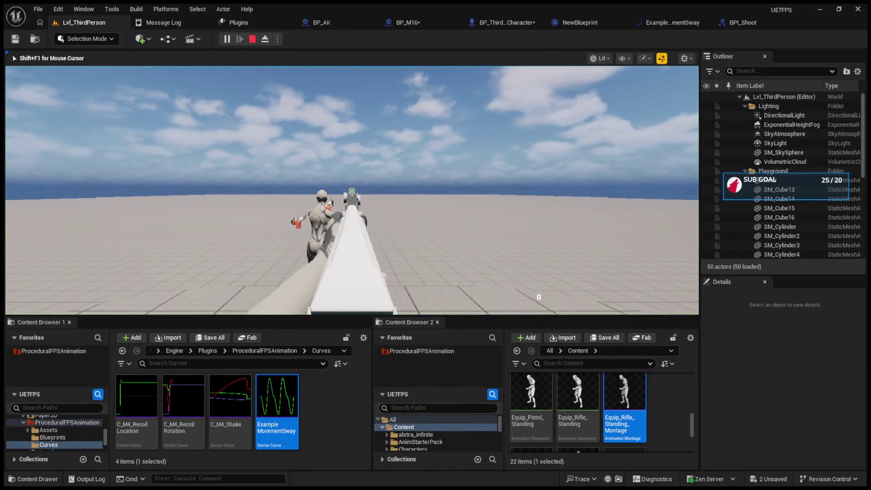
{"action": "key", "text": "1"}
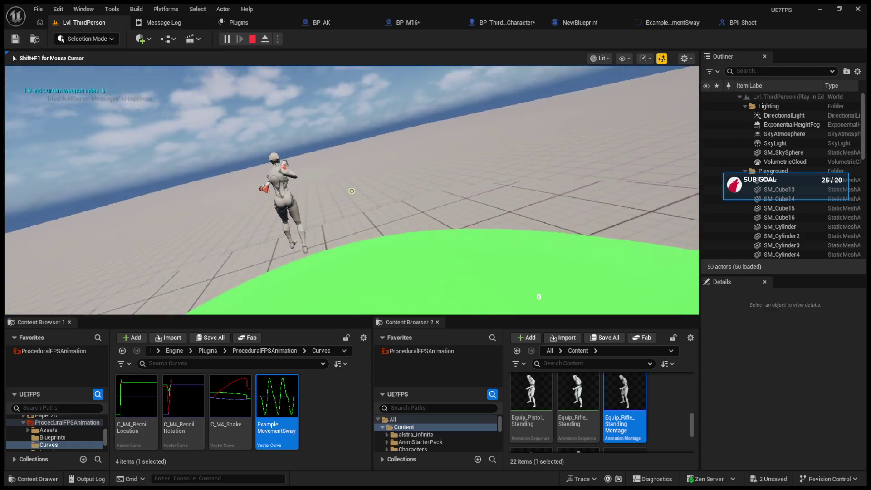
{"action": "left_click", "coordinate": [351, 191]}
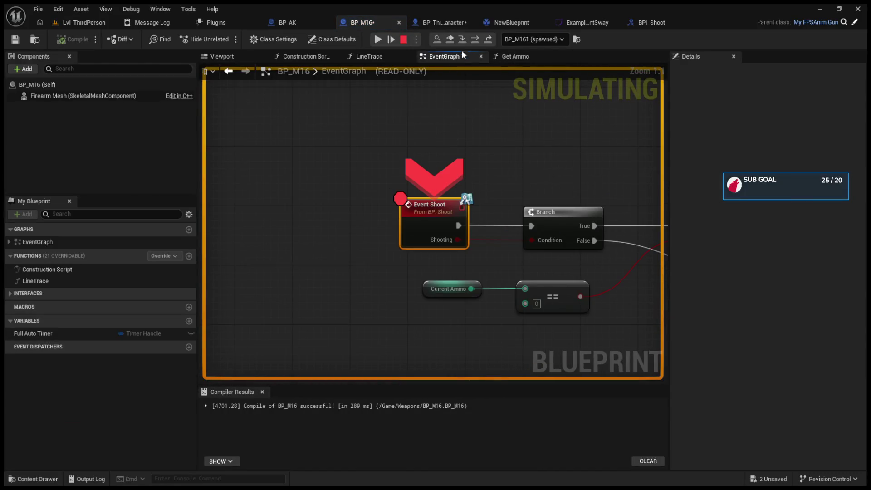
{"action": "left_click", "coordinate": [472, 39]}
{"action": "left_click", "coordinate": [476, 38]}
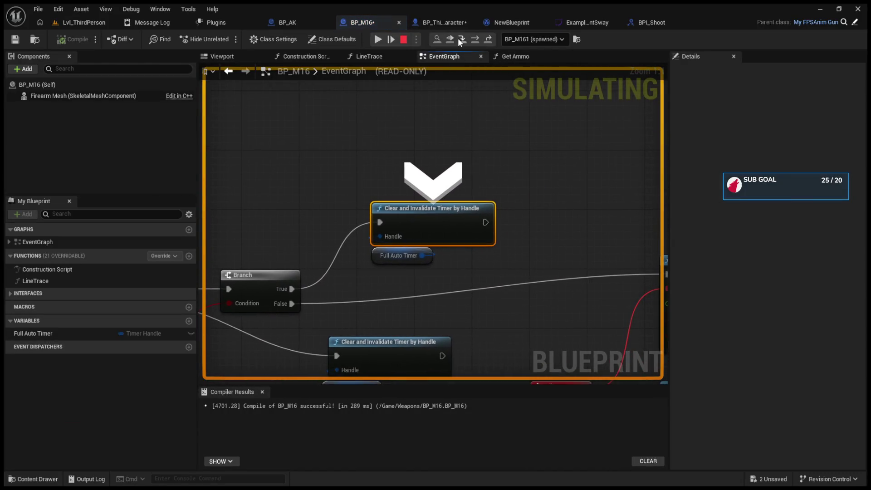
{"action": "left_click", "coordinate": [404, 39]}
- Remove the breakpoint from BP_M16's Event Shoot node with F9
{"action": "left_click_drag", "start_coordinate": [631, 72], "coordinate": [654, 66]}
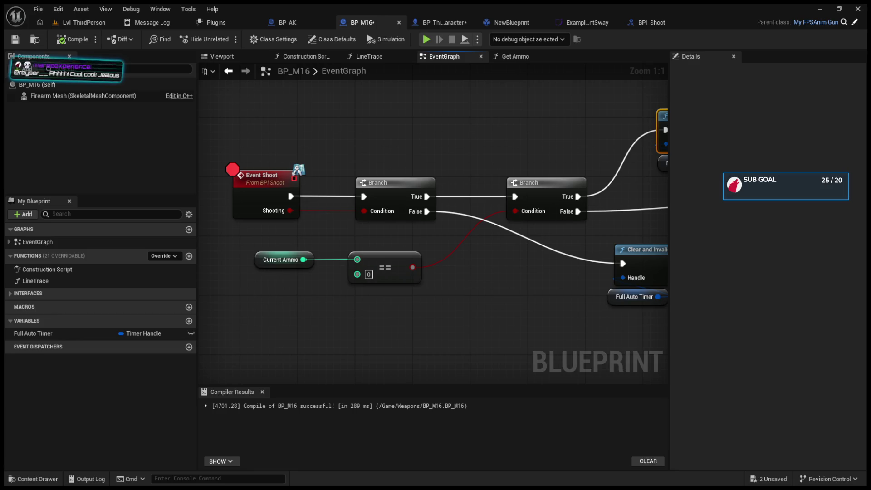
{"action": "left_click", "coordinate": [268, 200]}
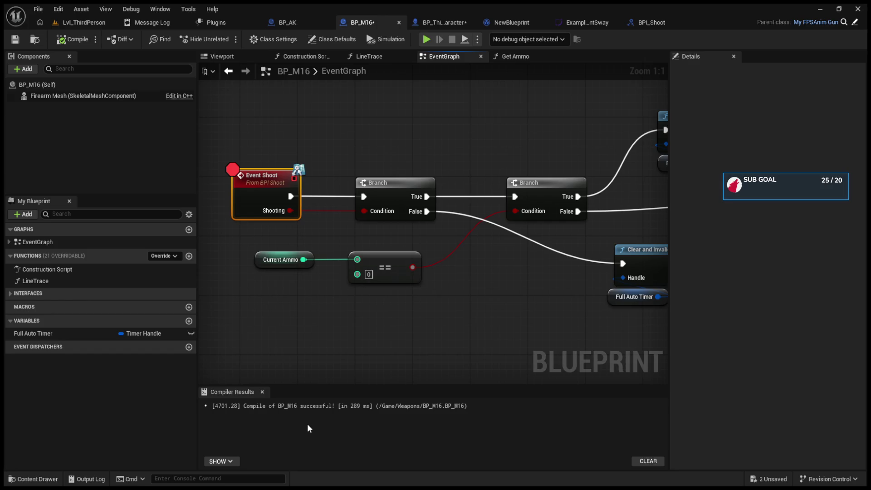
{"action": "key", "text": "F9"}
- Review BP_AK's Viewport, LineTrace function and EventGraph, glancing over the character and BP_M16 graphs
{"action": "left_click", "coordinate": [434, 25]}
{"action": "left_click", "coordinate": [382, 26]}
{"action": "left_click", "coordinate": [453, 17]}
{"action": "left_click", "coordinate": [319, 20]}
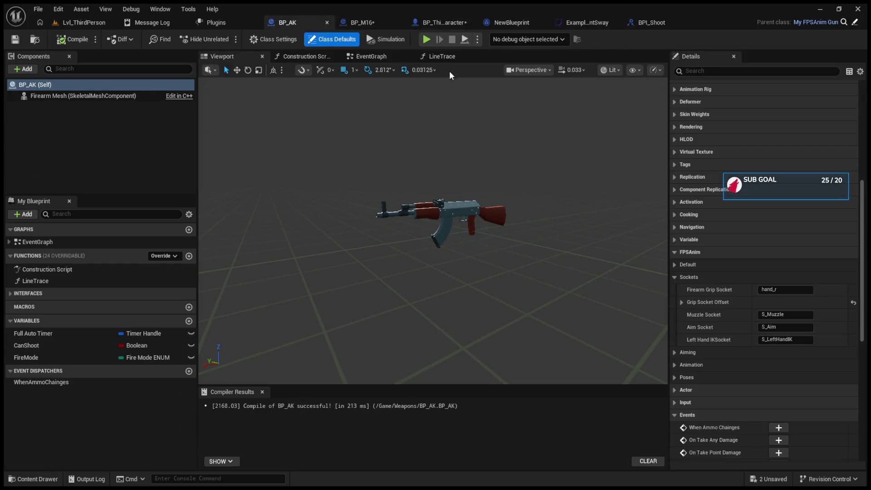
{"action": "left_click", "coordinate": [430, 59]}
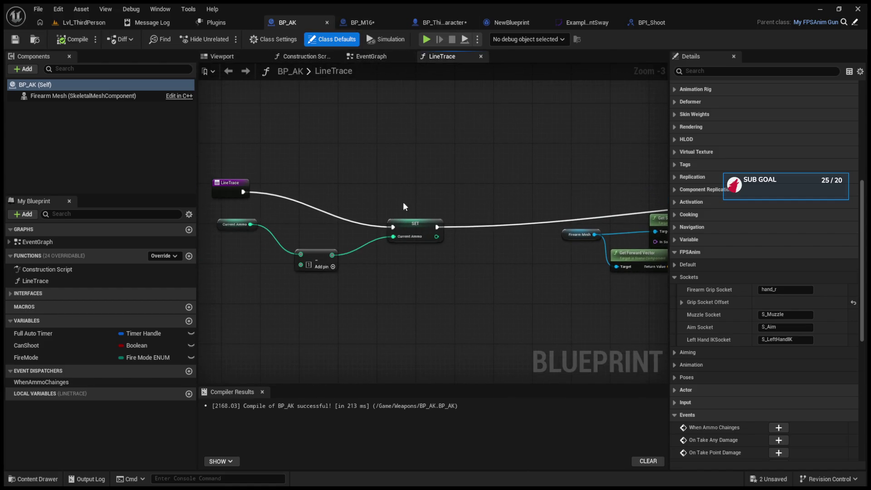
{"action": "left_click", "coordinate": [377, 61]}
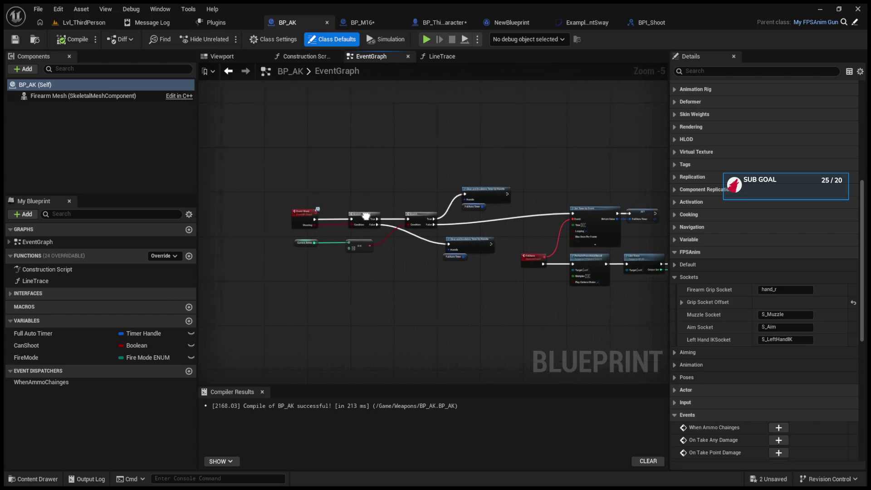
{"action": "left_click", "coordinate": [79, 23]}
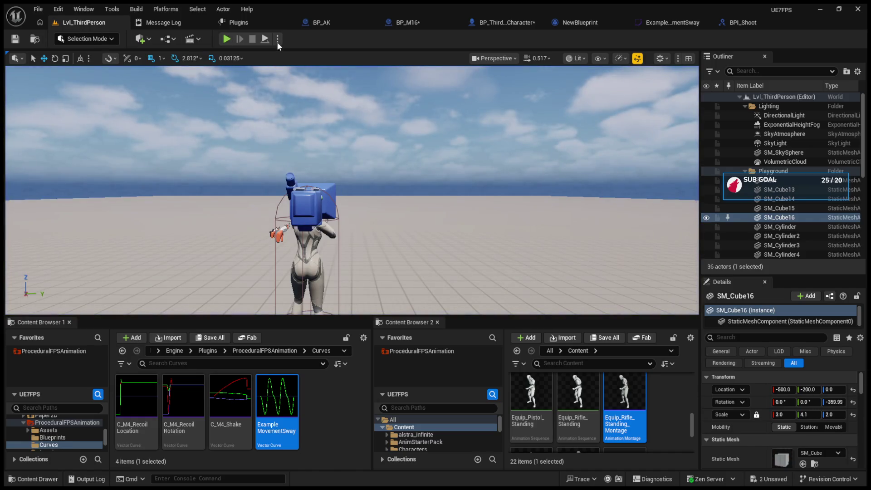
{"action": "left_click", "coordinate": [517, 21]}
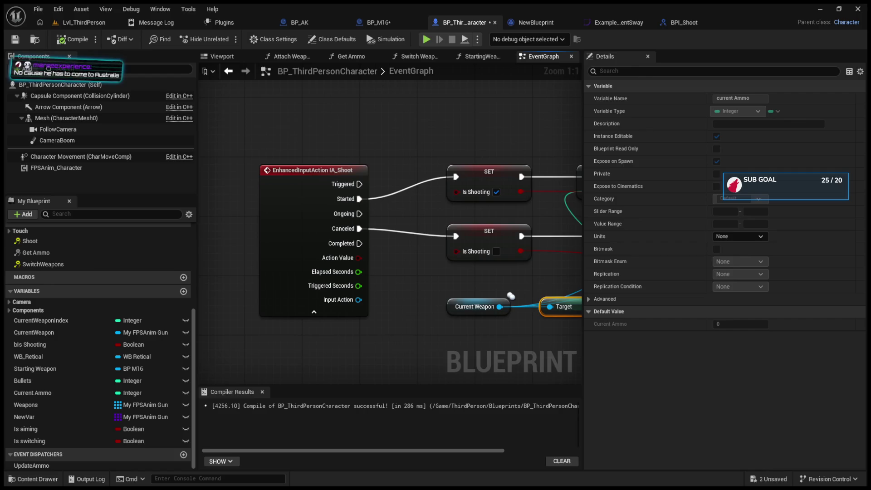
- Open the StartingWeapons function from its call node in the character's event graph
{"action": "mouse_move", "coordinate": [595, 167]}
{"action": "left_mouse_down"}
{"action": "mouse_move", "coordinate": [372, 168]}
{"action": "mouse_move", "coordinate": [503, 173]}
{"action": "left_mouse_up"}
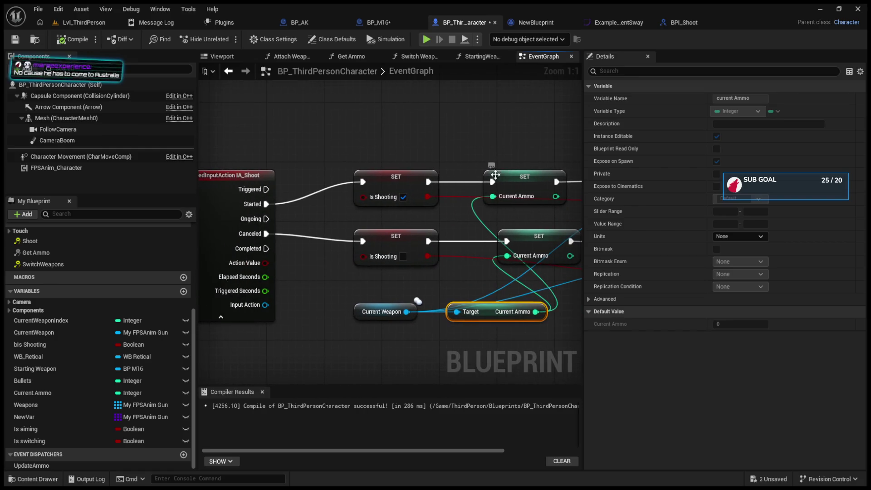
{"action": "scroll", "coordinate": [452, 259], "scroll_direction": "down", "scroll_amount": 2}
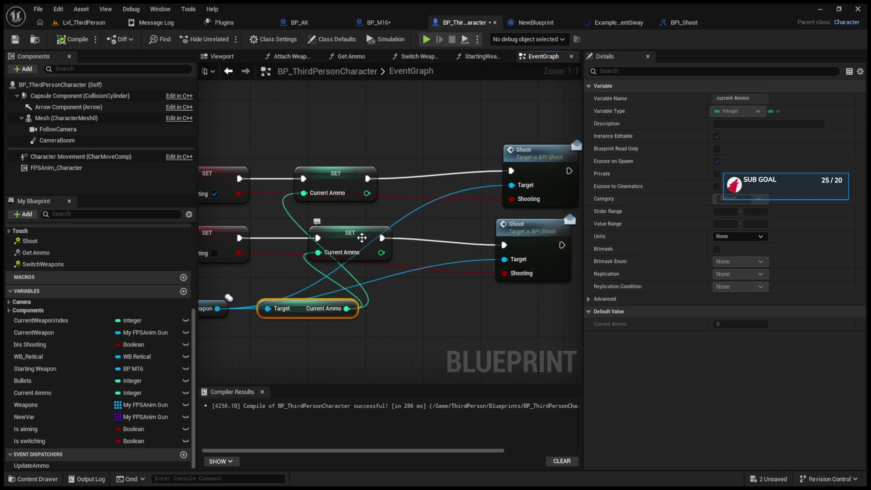
{"action": "scroll", "coordinate": [350, 227], "scroll_direction": "down", "scroll_amount": 7}
{"action": "scroll", "coordinate": [350, 227], "scroll_direction": "up", "scroll_amount": 5}
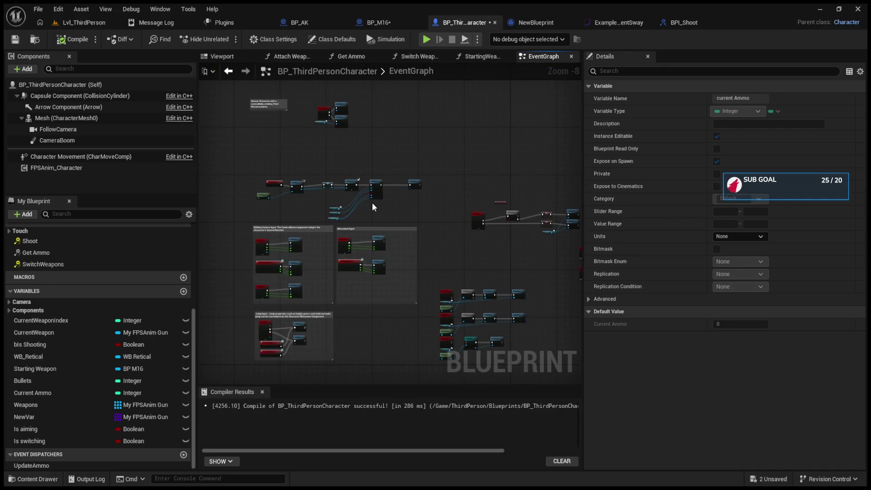
{"action": "left_click", "coordinate": [460, 184]}
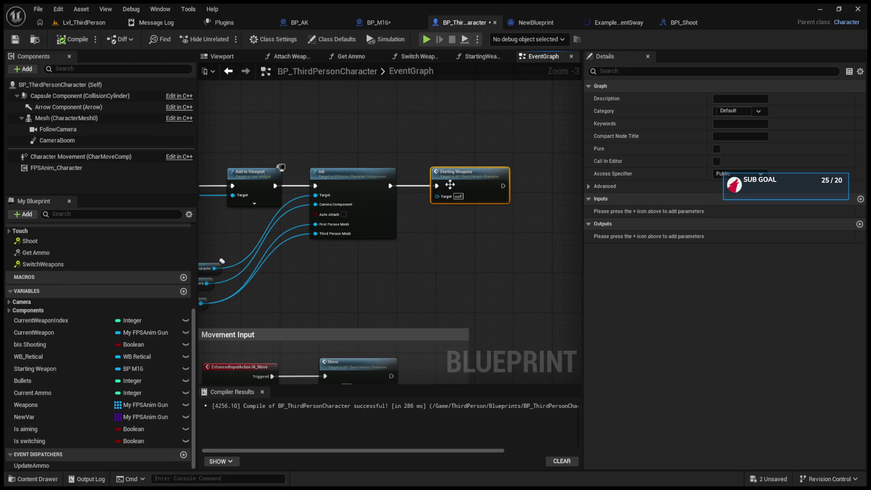
{"action": "left_click_drag", "start_coordinate": [460, 184], "coordinate": [421, 233]}
{"action": "double_click", "coordinate": [421, 233]}
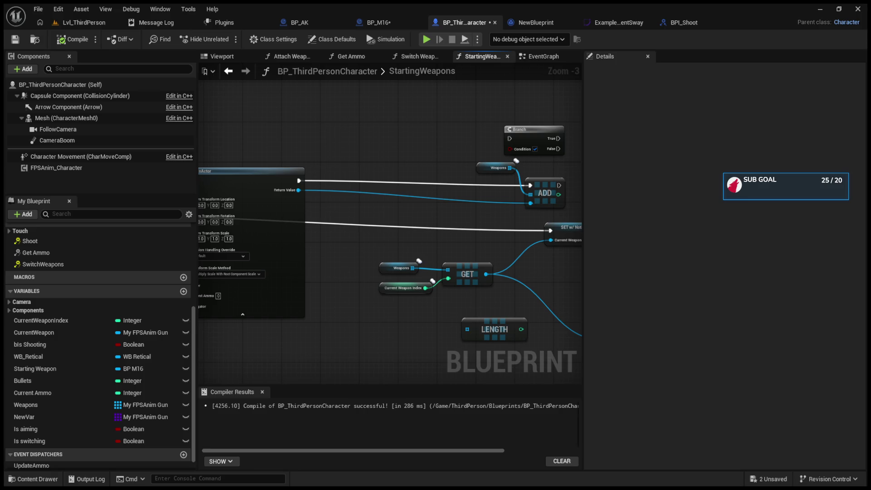
- Delete the unconnected second For Each Loop and inspect the Current Ammo variable
{"action": "left_click_drag", "start_coordinate": [361, 311], "coordinate": [457, 318]}
{"action": "left_click", "coordinate": [276, 253]}
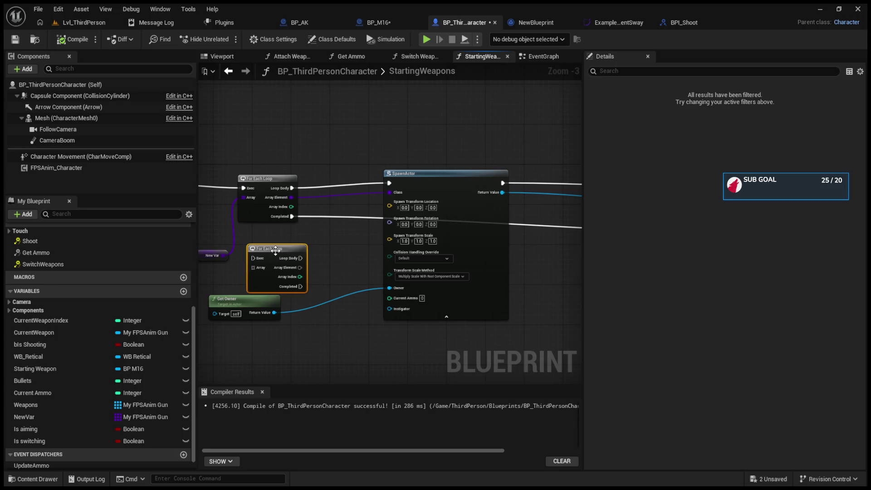
{"action": "key", "text": "Delete"}
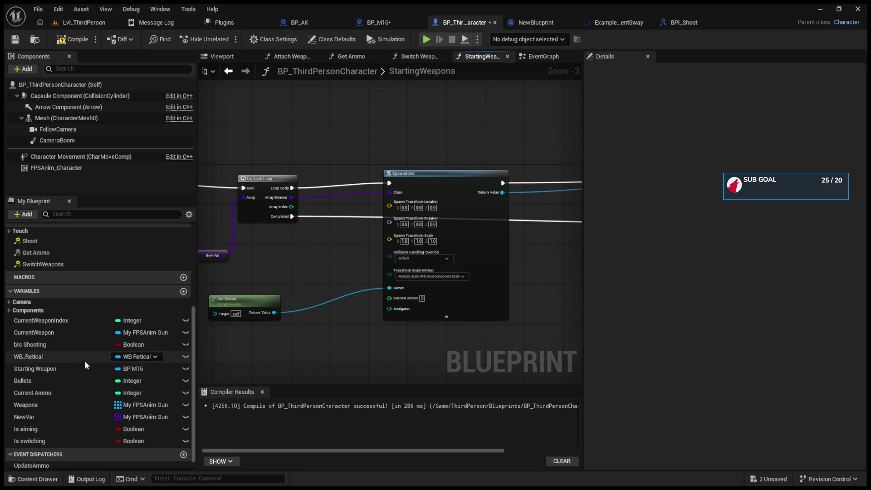
{"action": "left_click", "coordinate": [97, 391]}
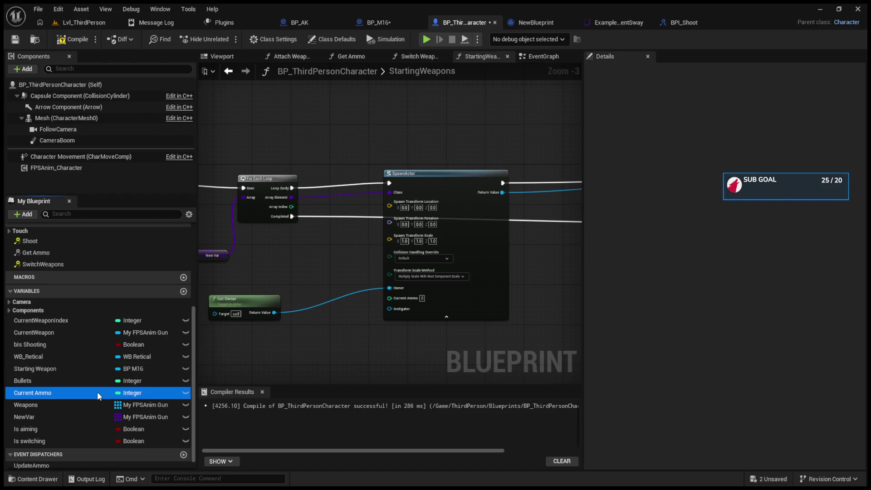
{"action": "scroll", "coordinate": [416, 306], "scroll_direction": "down", "scroll_amount": 9}
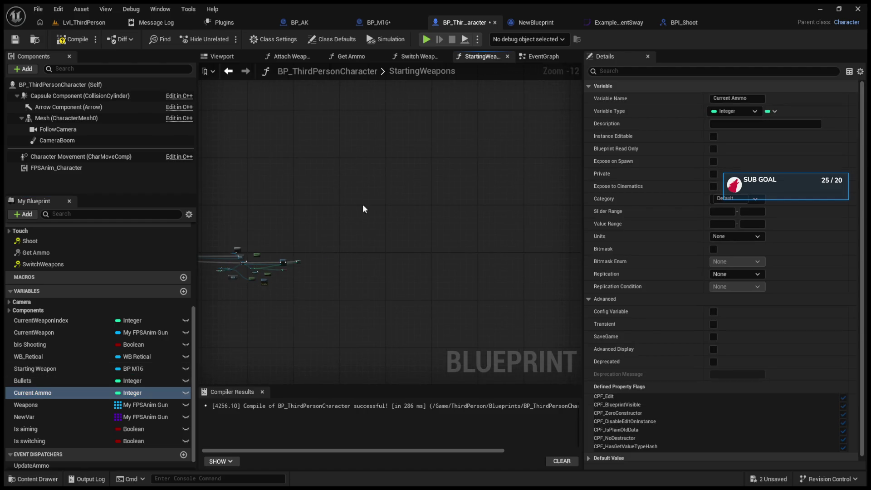
- Place the SET Current Ammo node after Attach Weapon Func and start a play session
{"action": "left_click", "coordinate": [540, 54]}
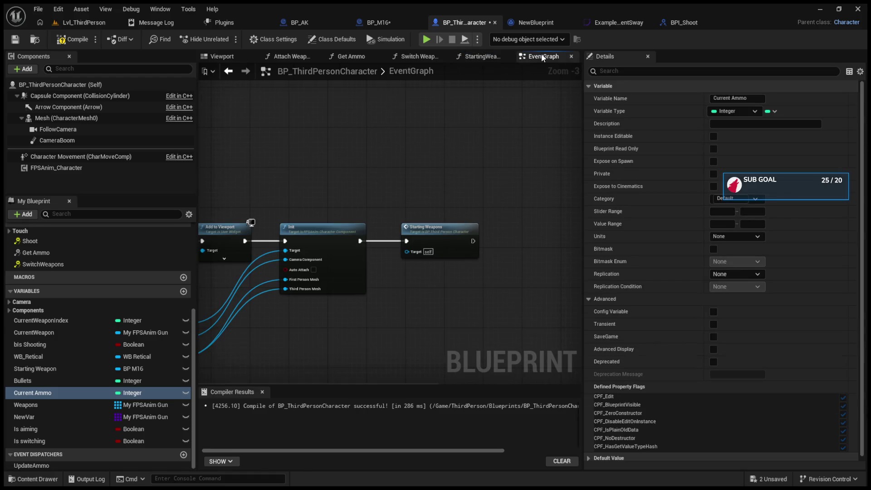
{"action": "left_click", "coordinate": [461, 56]}
{"action": "scroll", "coordinate": [262, 286], "scroll_direction": "up", "scroll_amount": 4}
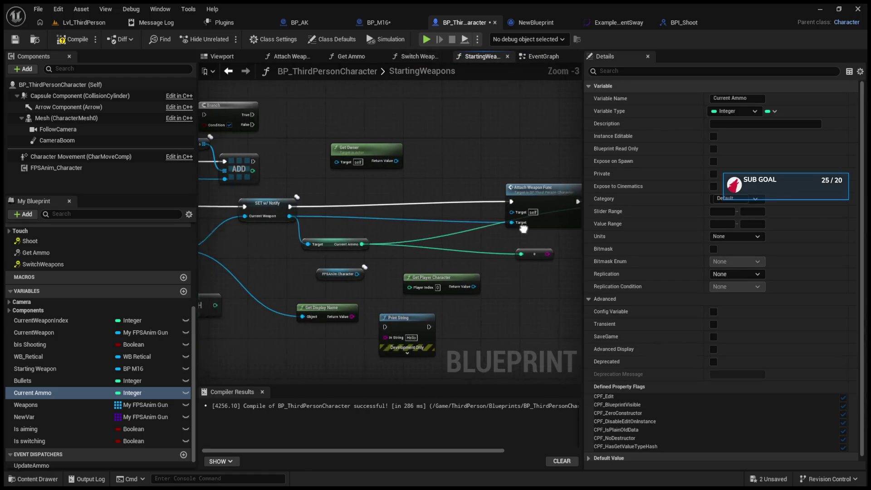
{"action": "left_click_drag", "start_coordinate": [472, 228], "coordinate": [355, 230]}
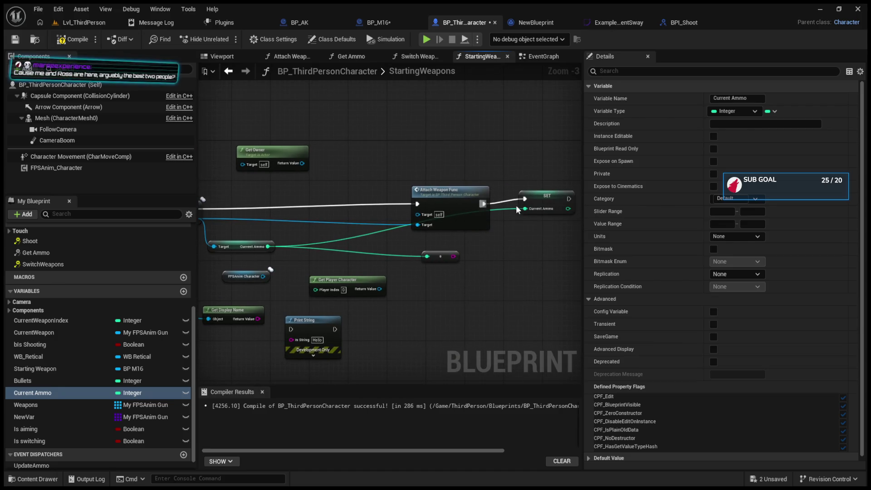
{"action": "left_click_drag", "start_coordinate": [542, 207], "coordinate": [538, 212]}
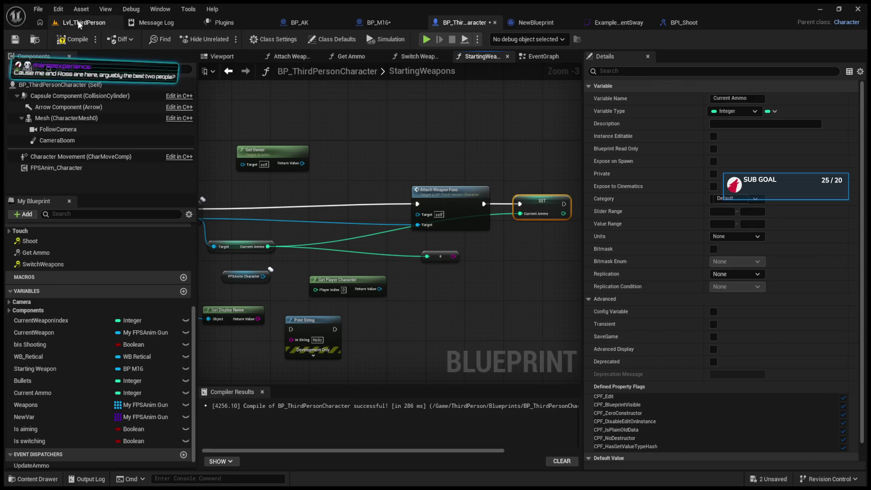
{"action": "left_click", "coordinate": [83, 22]}
{"action": "key", "text": "alt+p"}
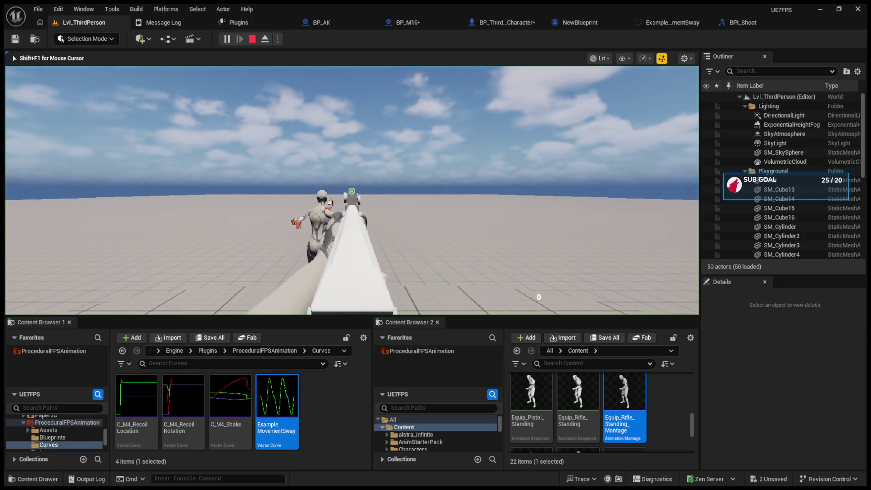
- Aim down the rifle's sights toward the green platform, then stop the play session
{"action": "key", "text": "1"}
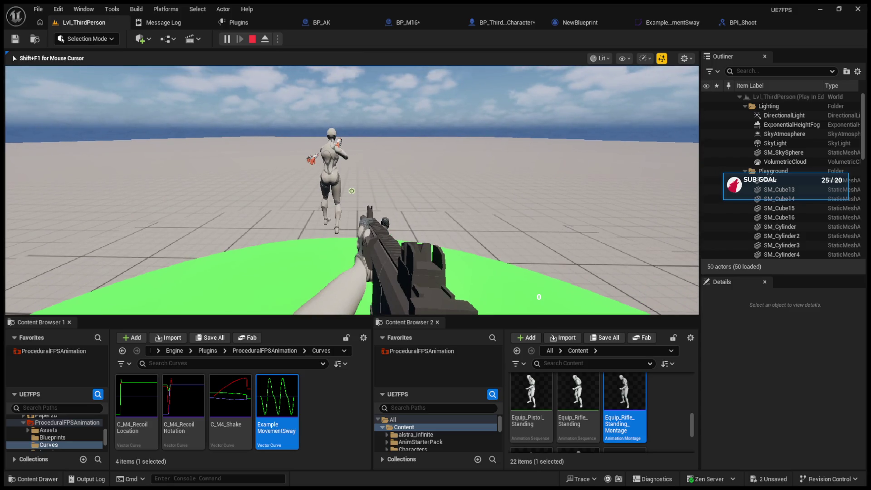
{"action": "right_click", "coordinate": [351, 190]}
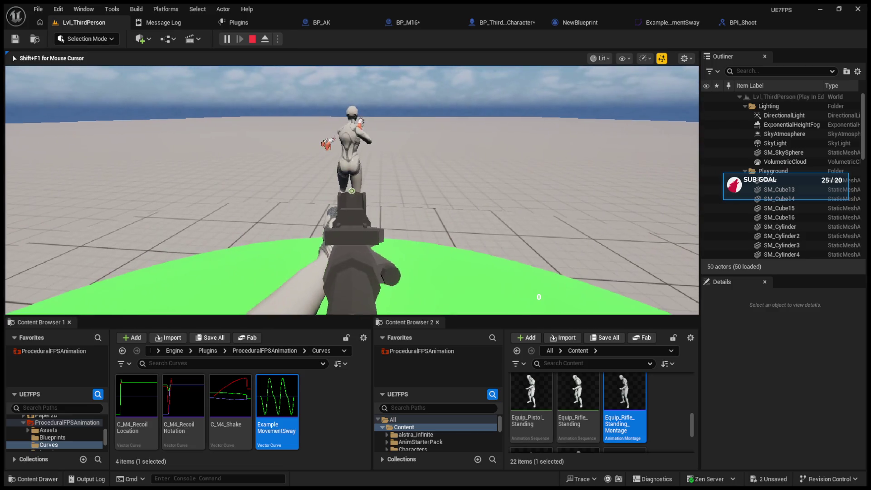
{"action": "key", "text": "Escape"}
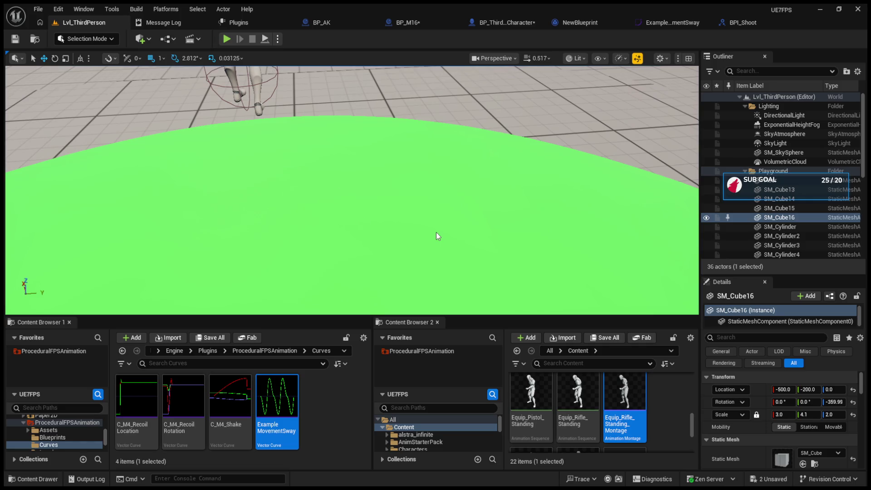
- Restart play, switch weapons, and eject with F8 to watch the AK-armed characters' red trace shots
{"action": "left_click", "coordinate": [226, 39]}
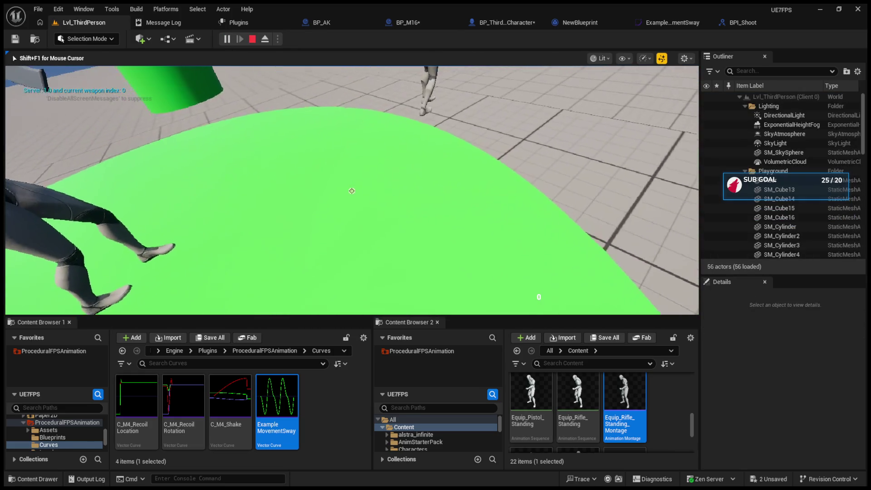
{"action": "key", "text": "1"}
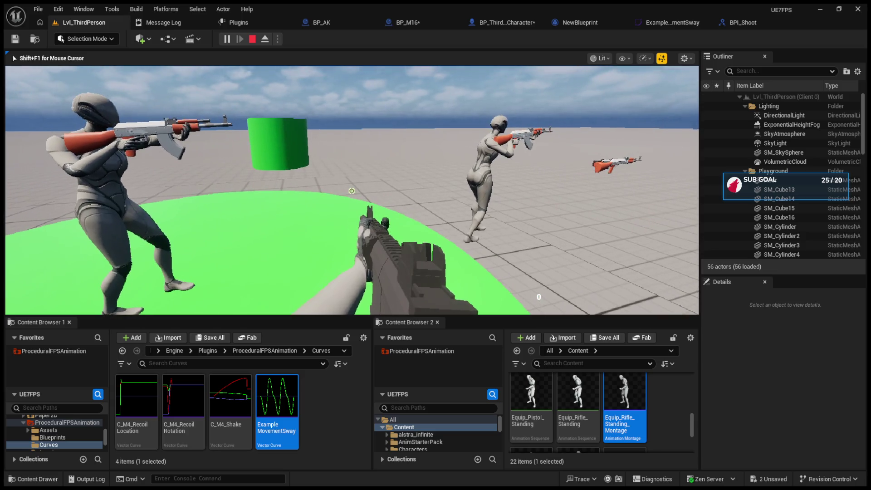
{"action": "key", "text": "F8"}
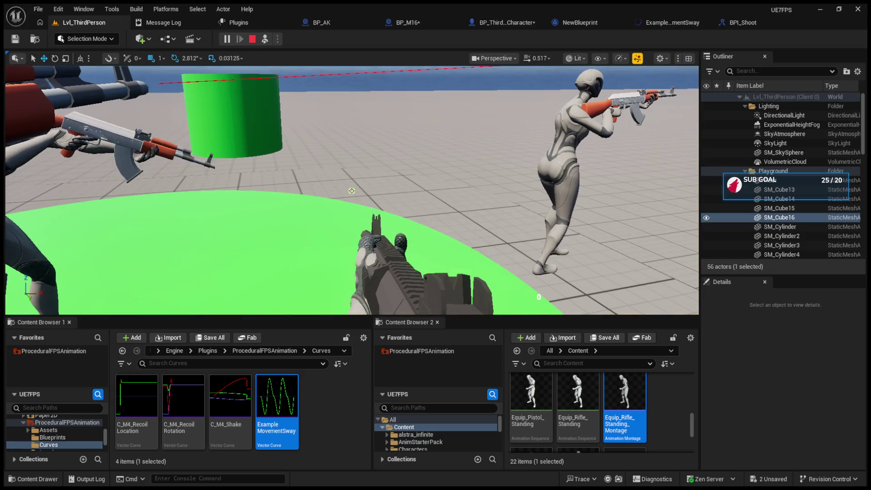